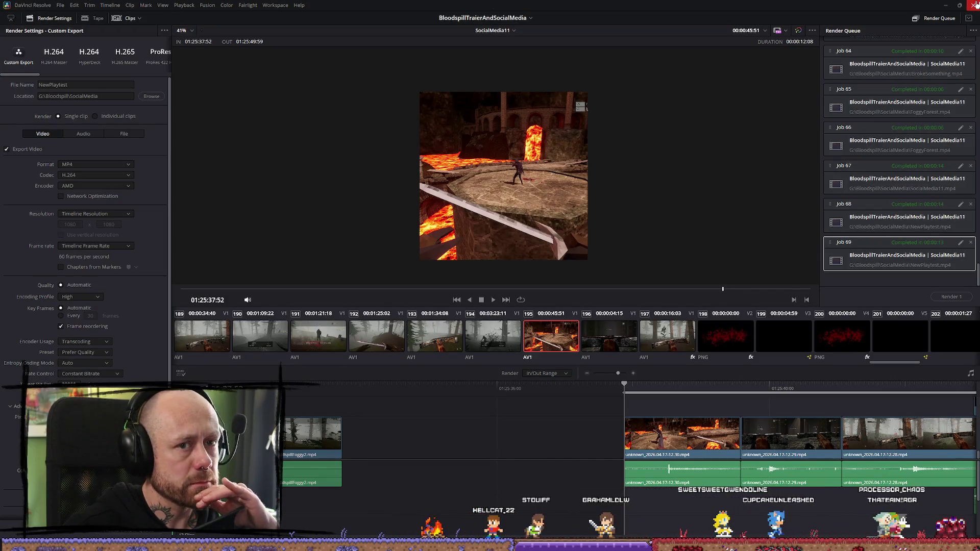
# - Close DaVinci Resolve, play NewPlaytest.mp4 in Windows Media Player through to the end, then close the player
pyautogui.click(976, 5)
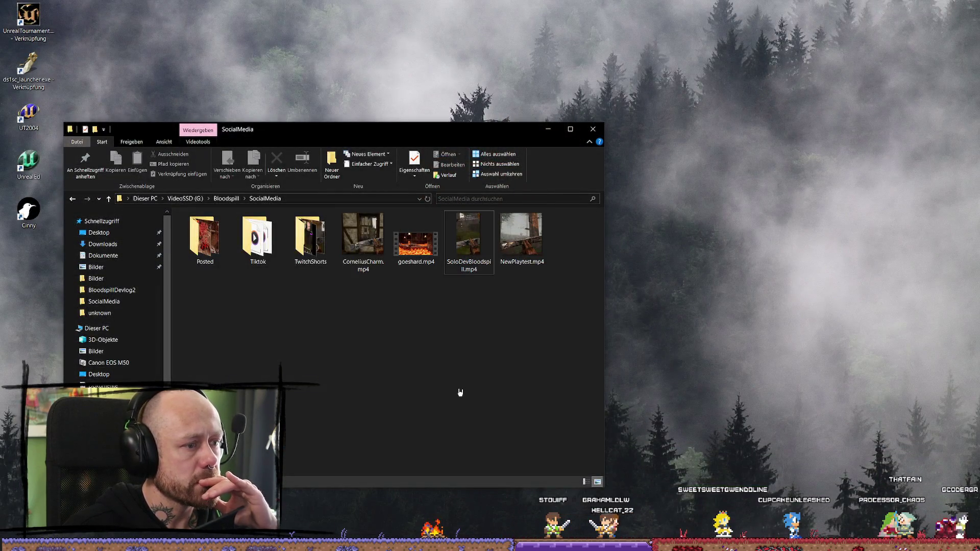
pyautogui.doubleClick(538, 244)
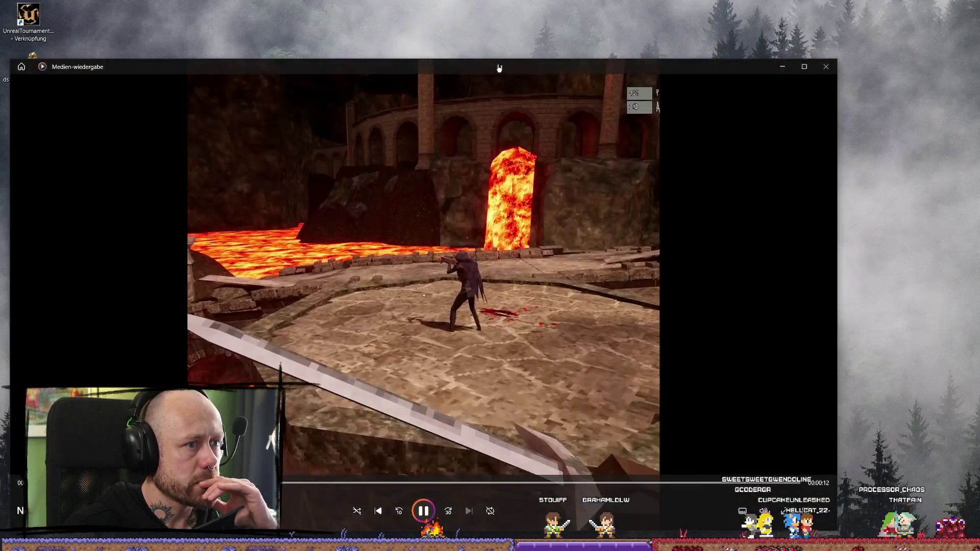
pyautogui.moveTo(508, 73); pyautogui.dragTo(632, 16)
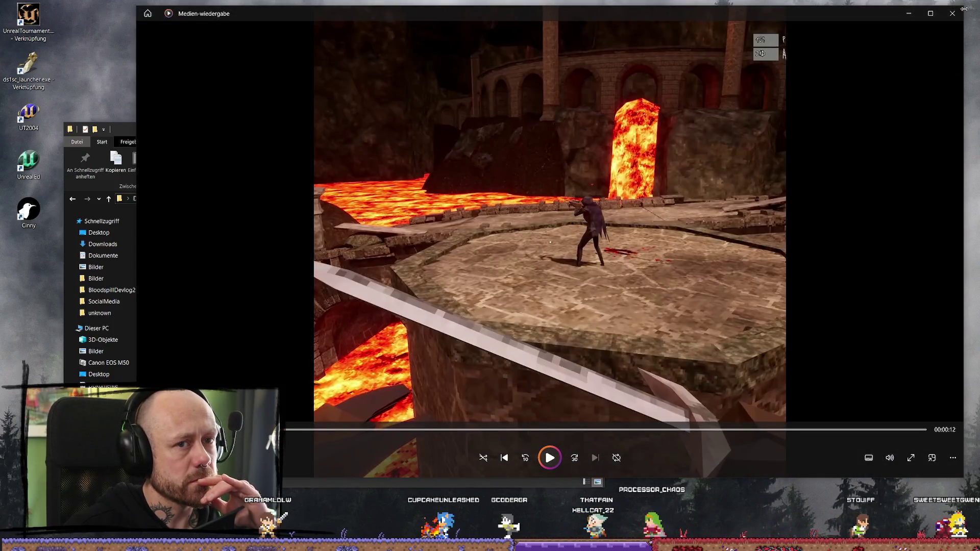
pyautogui.click(953, 13)
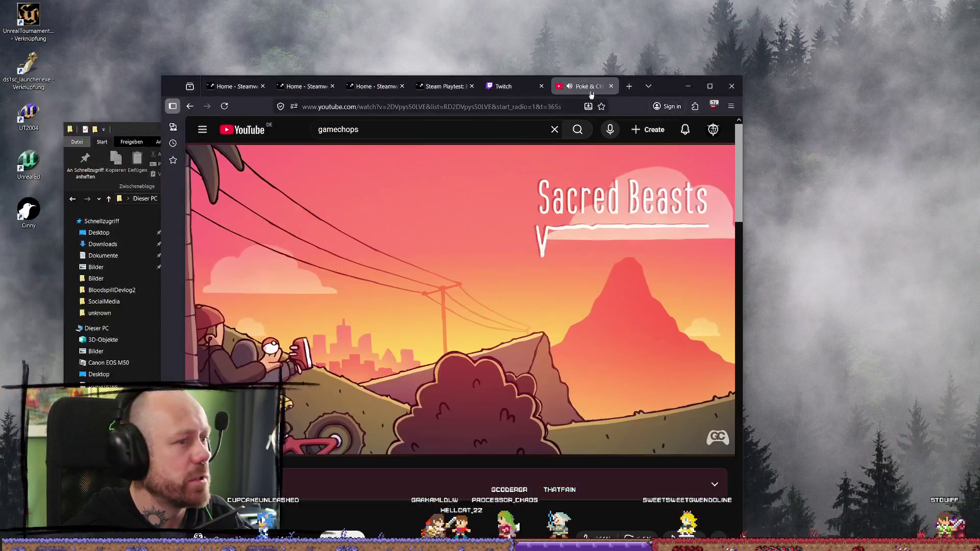
# - Maximize Firefox and open the x.com home feed in a new tab
pyautogui.doubleClick(674, 85)
pyautogui.click(677, 11)
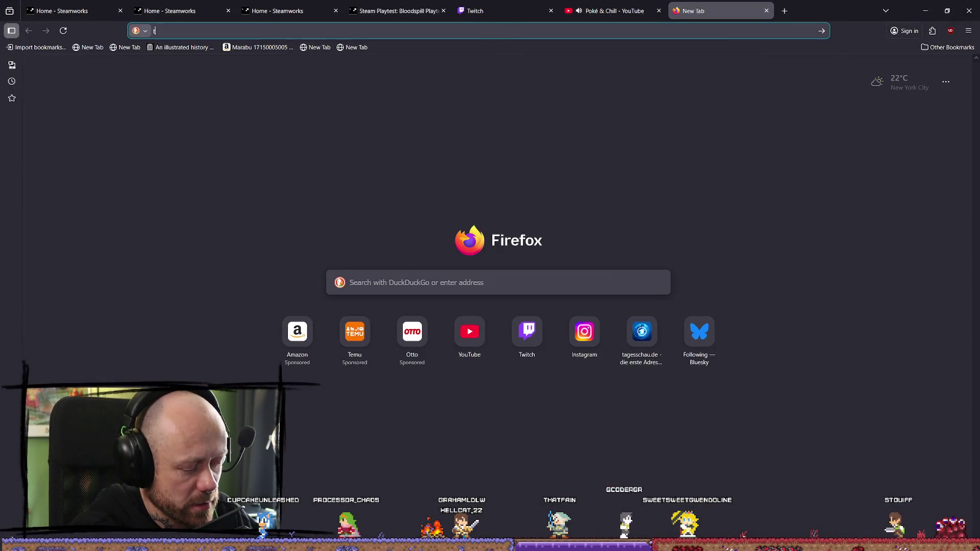
pyautogui.write('wit')
pyautogui.press('Down')
pyautogui.press('Down')
pyautogui.press('Down')
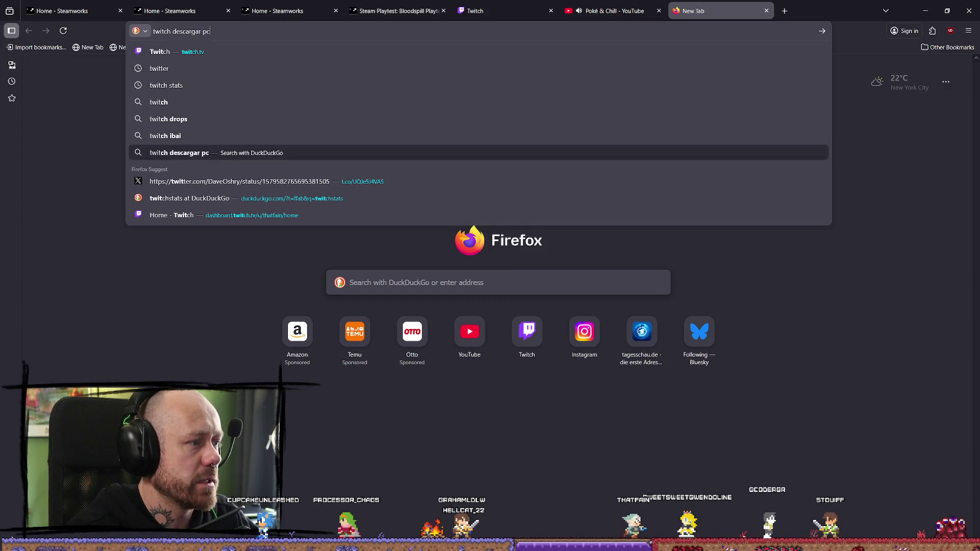
pyautogui.press('Return')
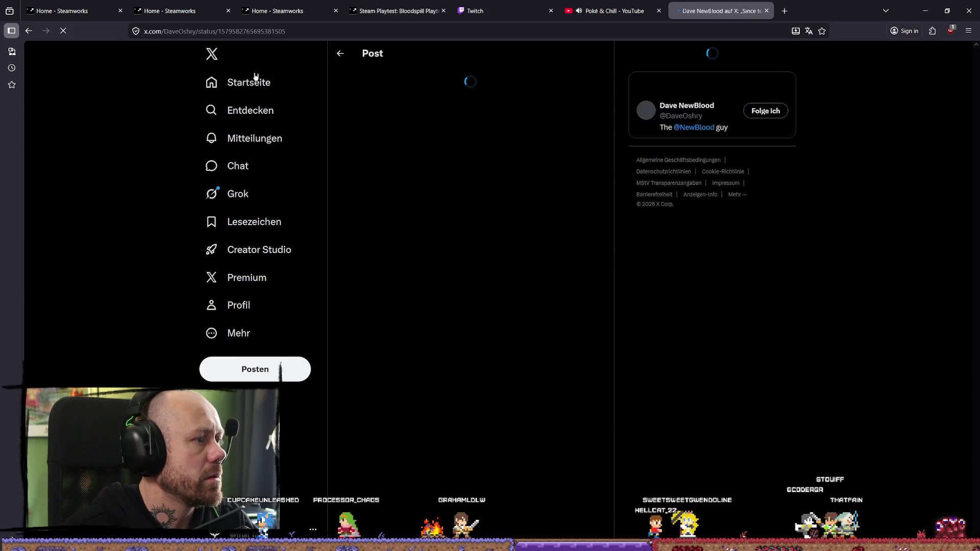
pyautogui.click(256, 75)
pyautogui.hotkey('alt', 'Tab')
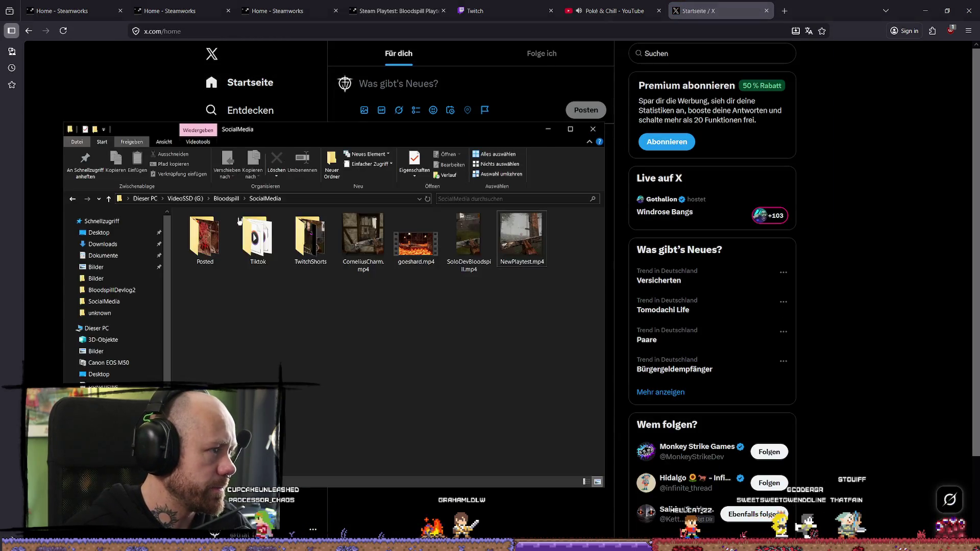
pyautogui.hotkey('alt', 'Tab')
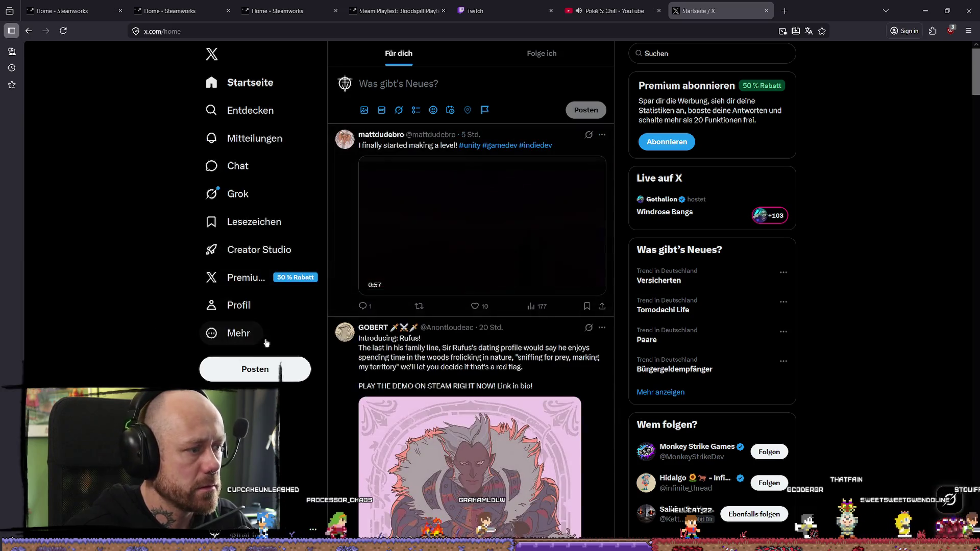
# - From your profile, open the Foggy Forest Level post on its own page
pyautogui.click(272, 374)
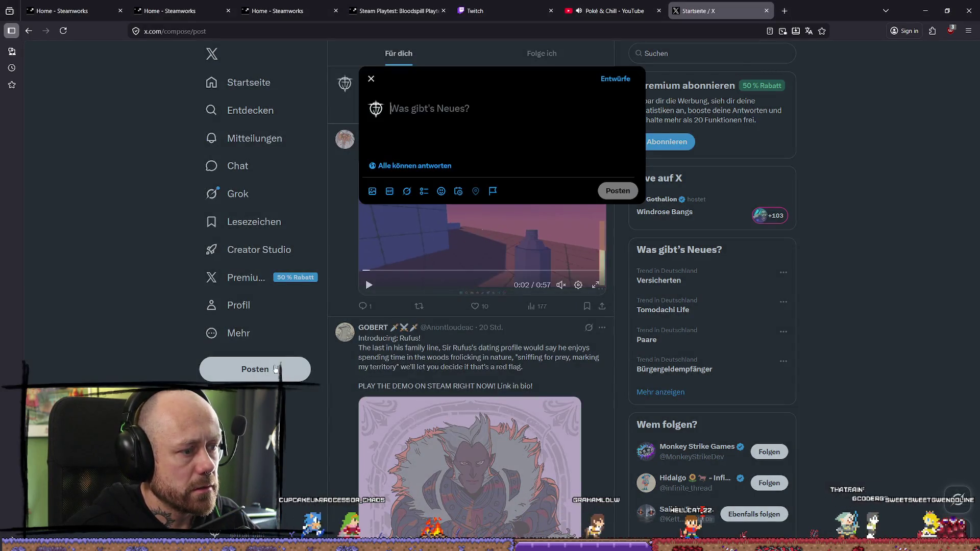
pyautogui.click(343, 83)
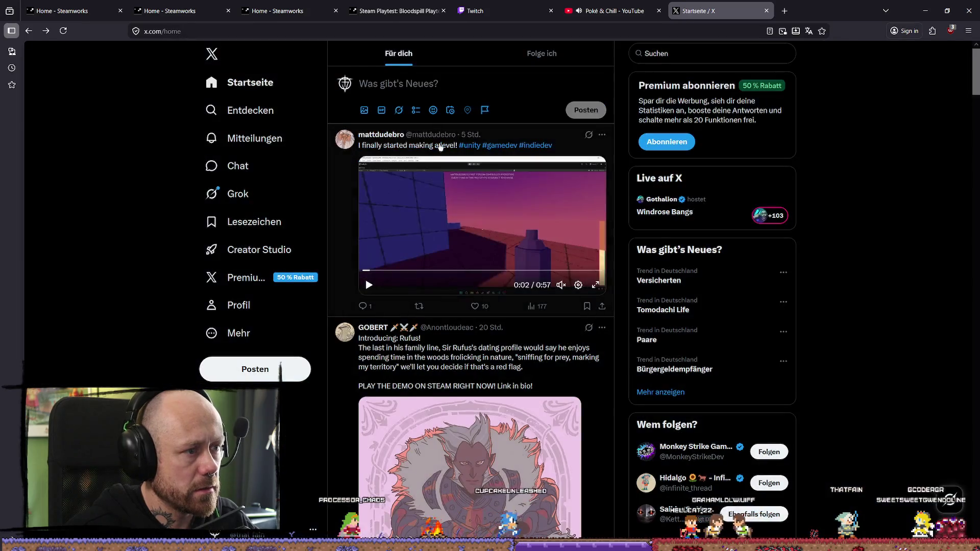
pyautogui.click(217, 307)
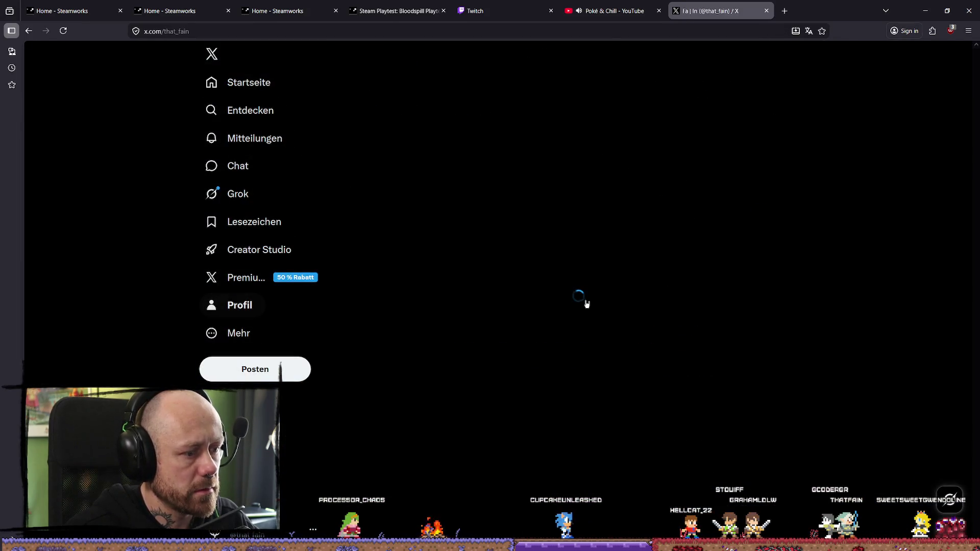
pyautogui.scroll(-10, 562, 319)
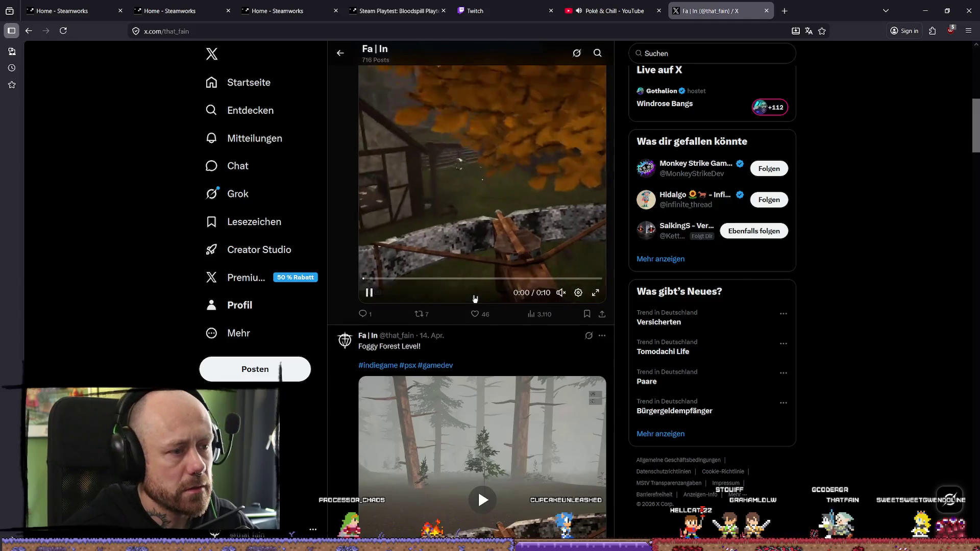
pyautogui.moveTo(454, 215); pyautogui.dragTo(356, 224)
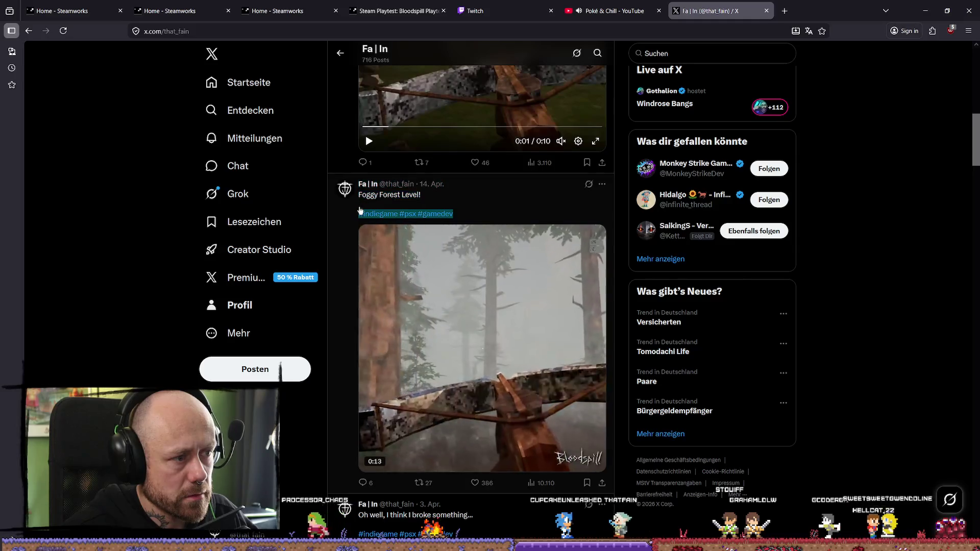
pyautogui.click(516, 212)
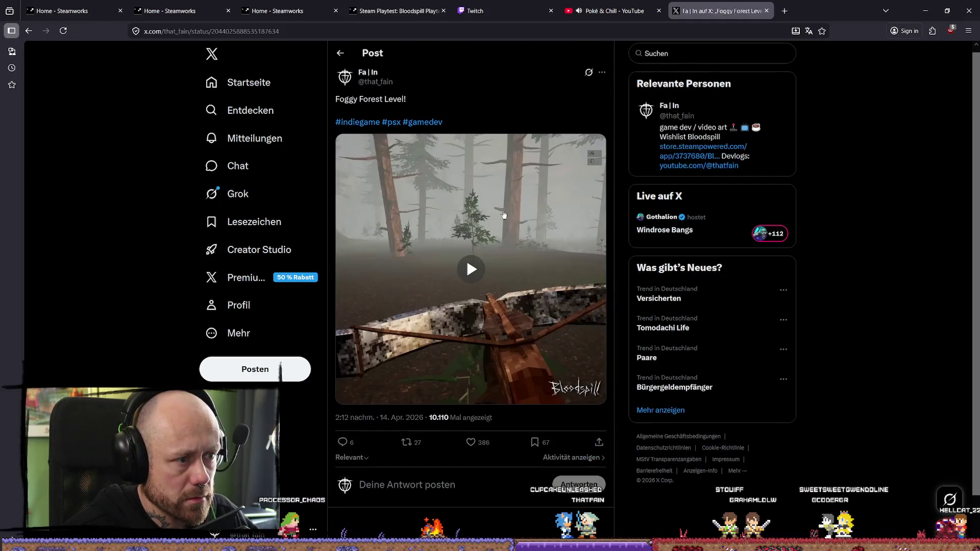
# - Start a new post with NewPlaytest.mp4 attached and the copied #indiegame #psx #gamedev hashtags pasted
pyautogui.moveTo(460, 122); pyautogui.dragTo(339, 124)
pyautogui.hotkey('ctrl', 'c')
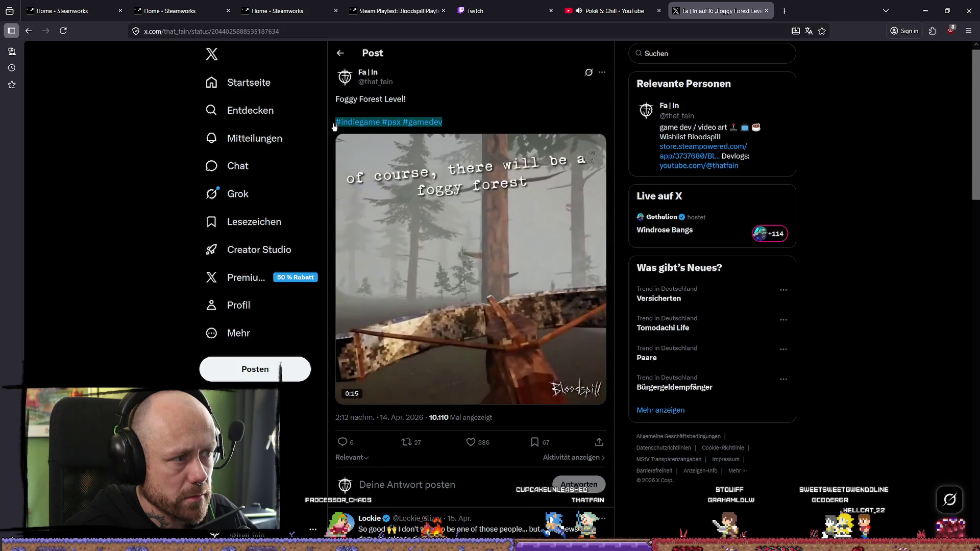
pyautogui.press('n')
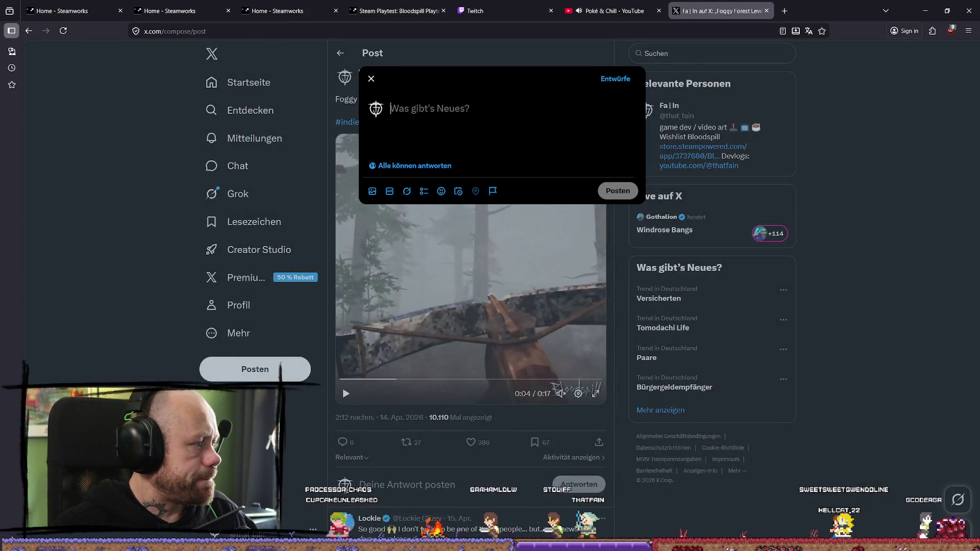
pyautogui.moveTo(475, 131); pyautogui.dragTo(476, 134)
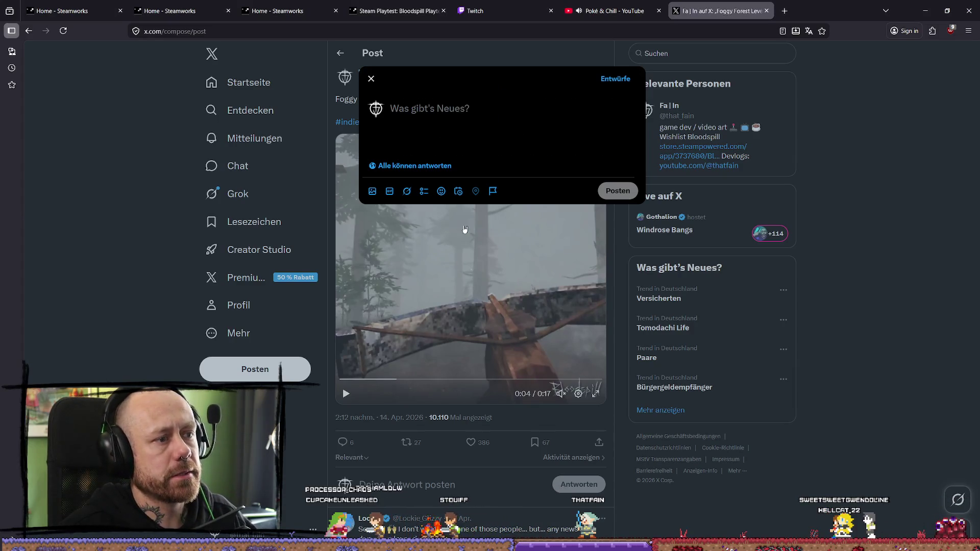
pyautogui.hotkey('ctrl', 'v')
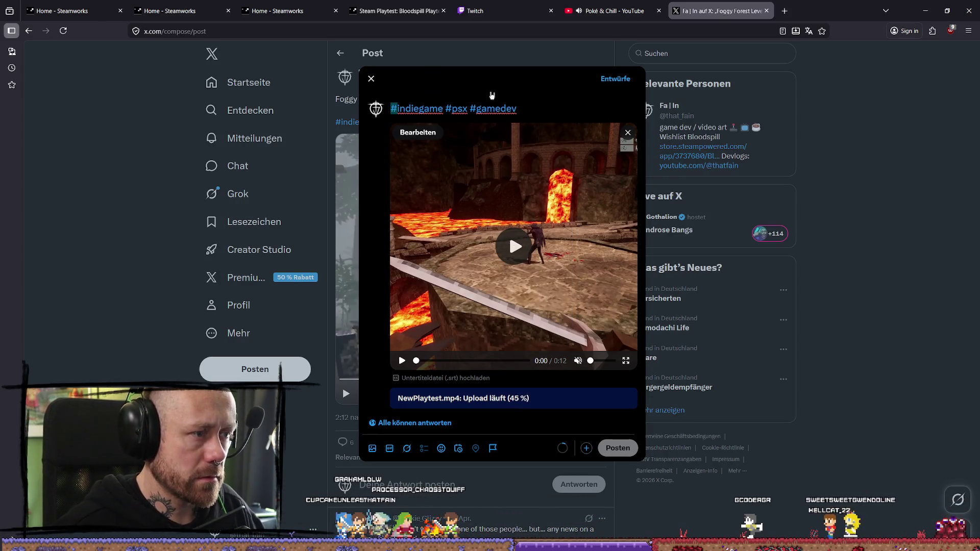
# - Add the line 'New Playtest! From 20.04 - 27.04' above the hashtags
pyautogui.click(391, 108)
pyautogui.press('Return')
pyautogui.press('Return')
pyautogui.write('New Play')
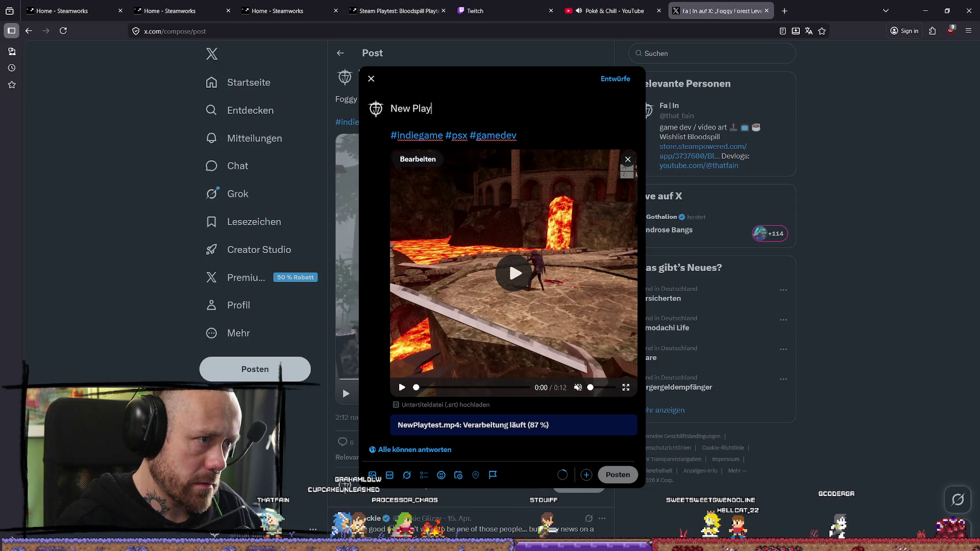
pyautogui.write('st')
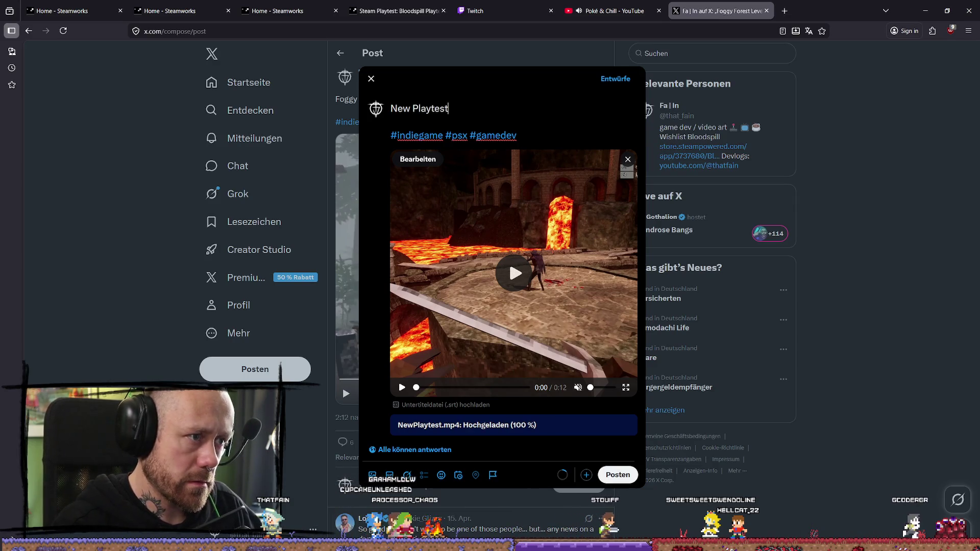
pyautogui.write('!!')
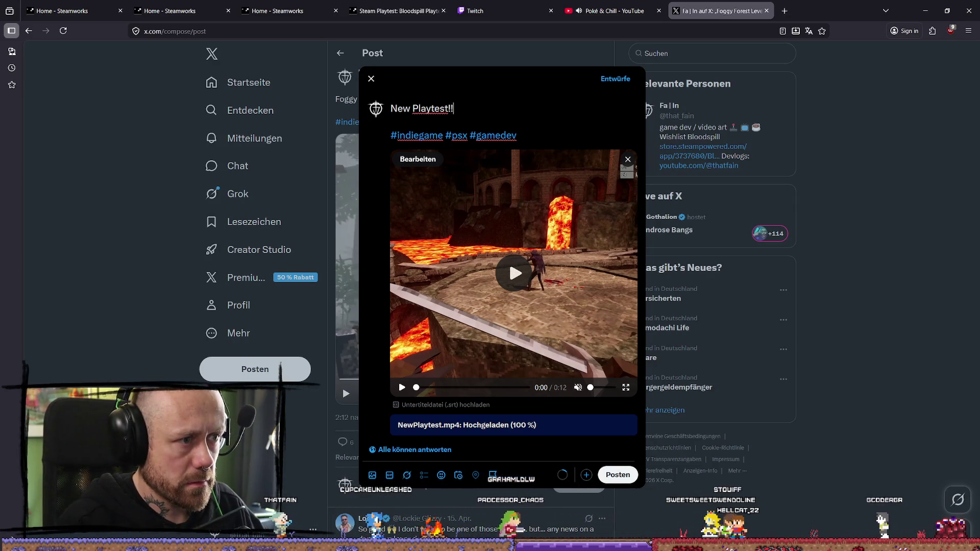
pyautogui.write('! From 20.04 - 27')
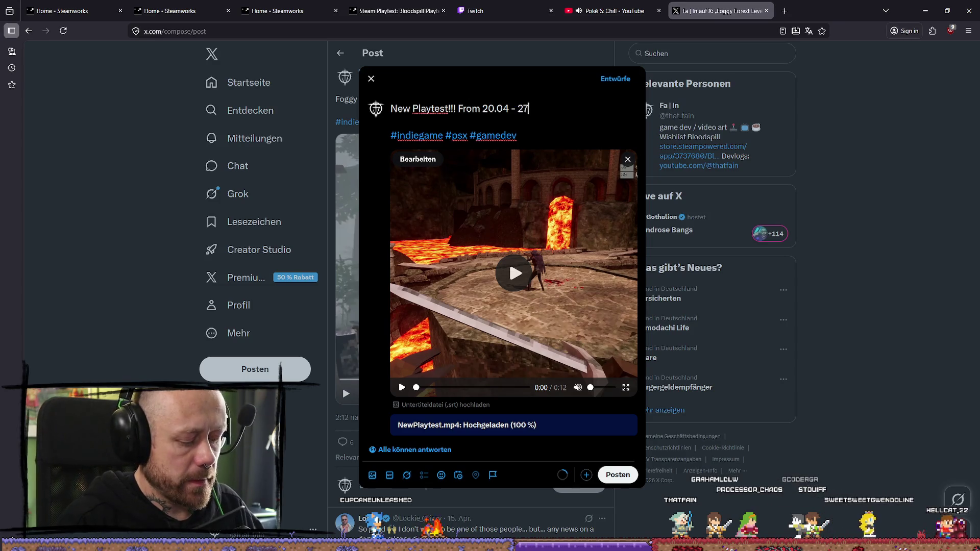
pyautogui.write('.07')
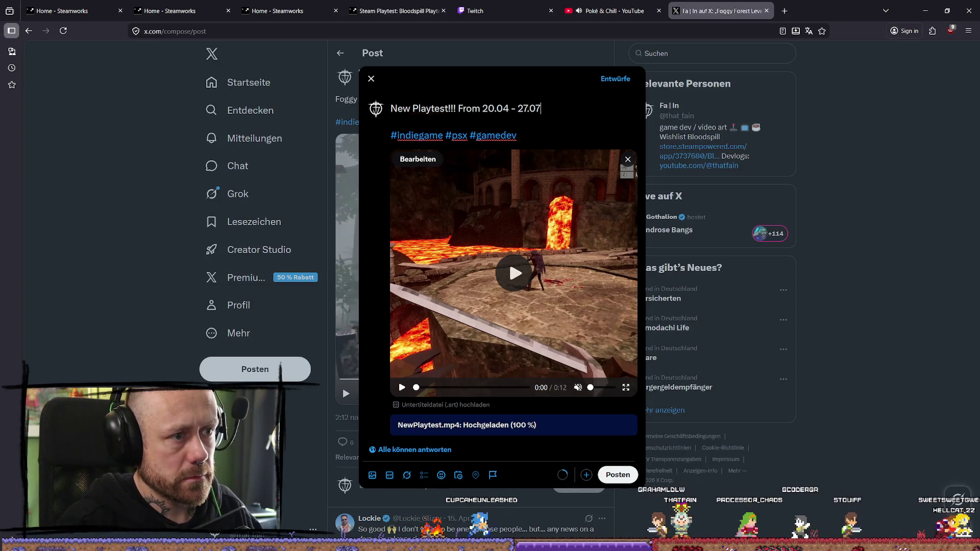
pyautogui.write('4!')
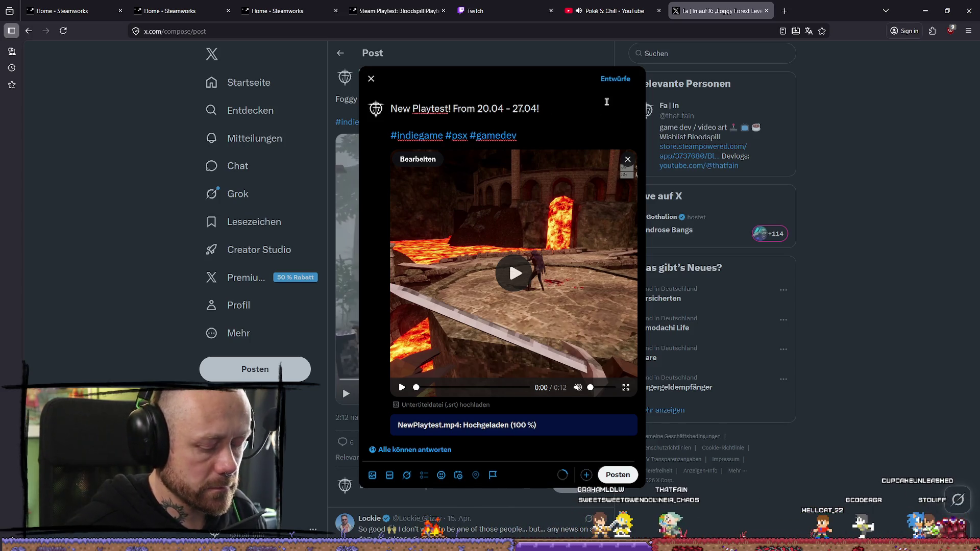
pyautogui.press('Return')
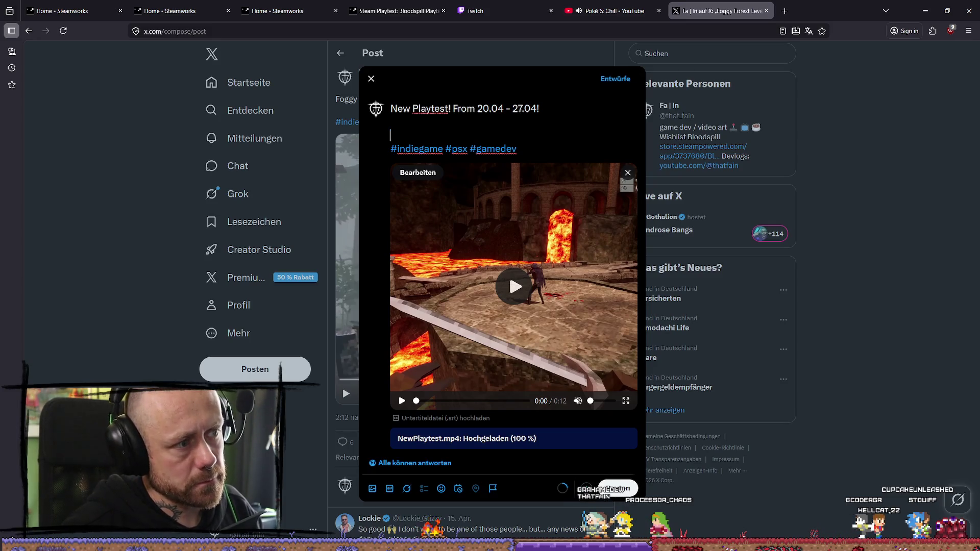
# - Reword the opening line to 'There will be a new Playtest!'
pyautogui.press('BackSpace')
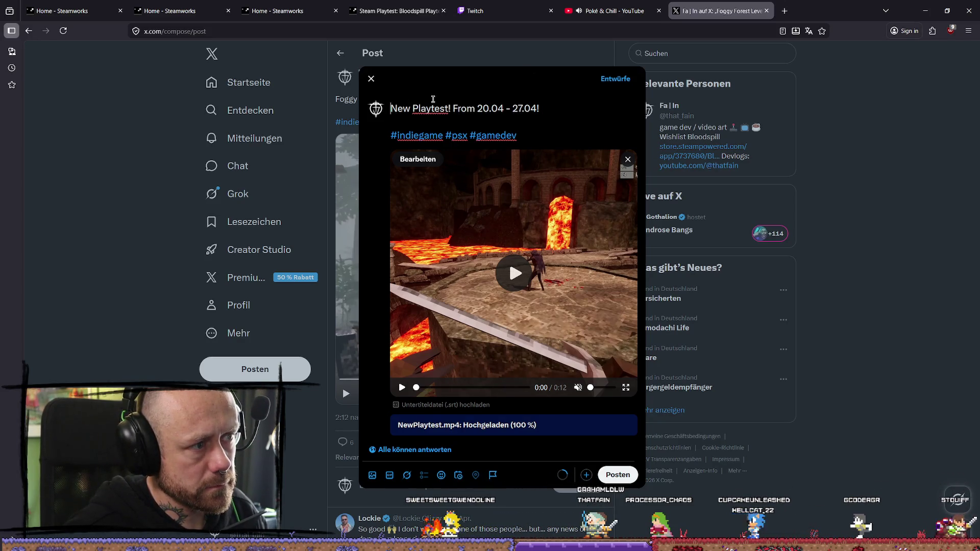
pyautogui.write('There will be a ')
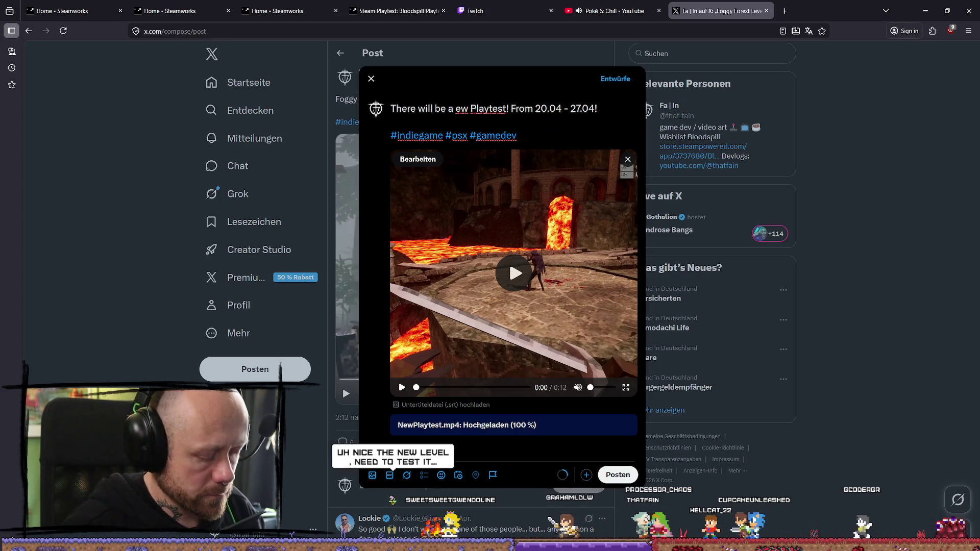
pyautogui.write('n')
pyautogui.click(551, 135)
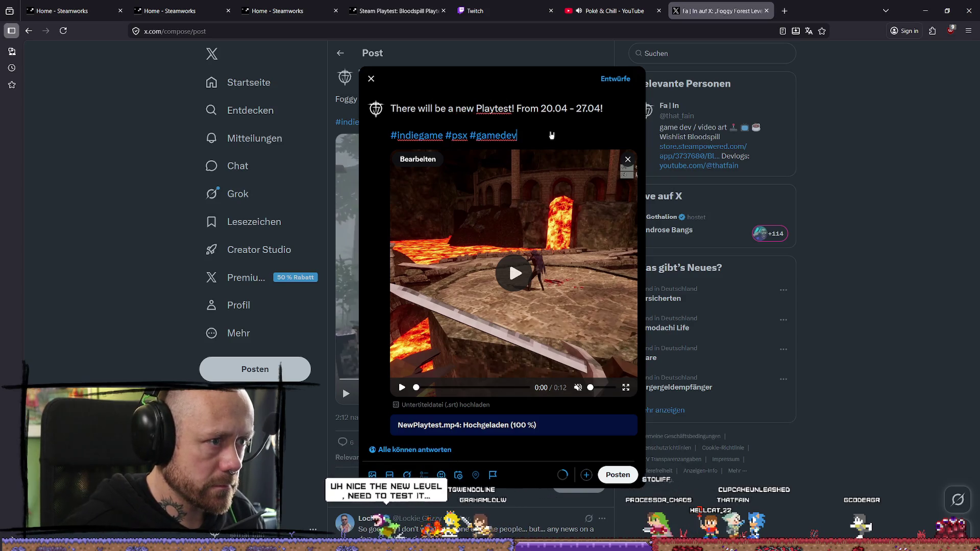
pyautogui.doubleClick(537, 108)
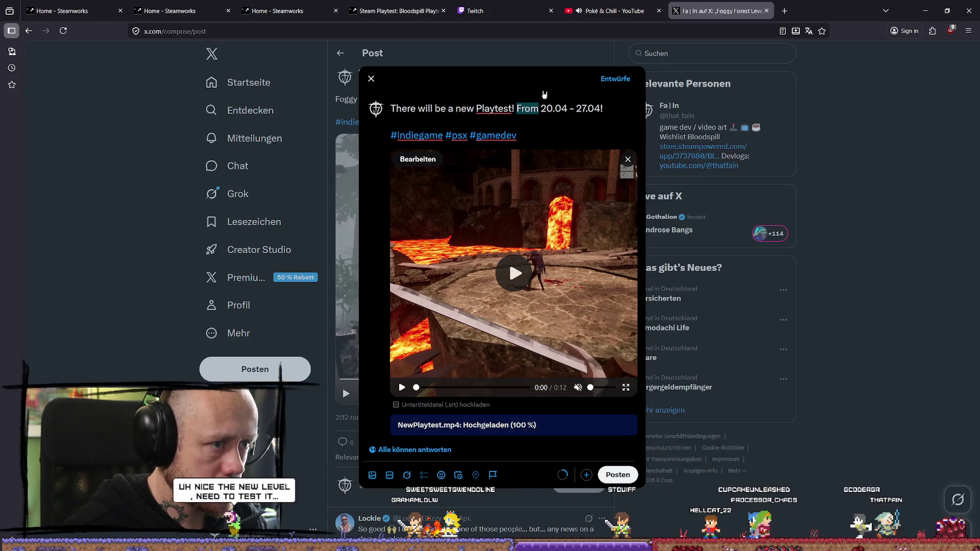
pyautogui.press('BackSpace')
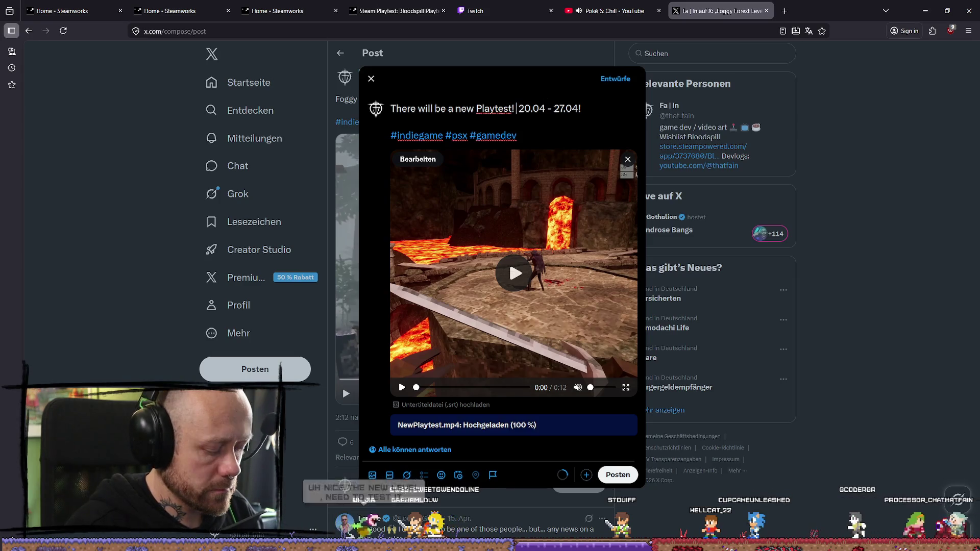
pyautogui.write('From')
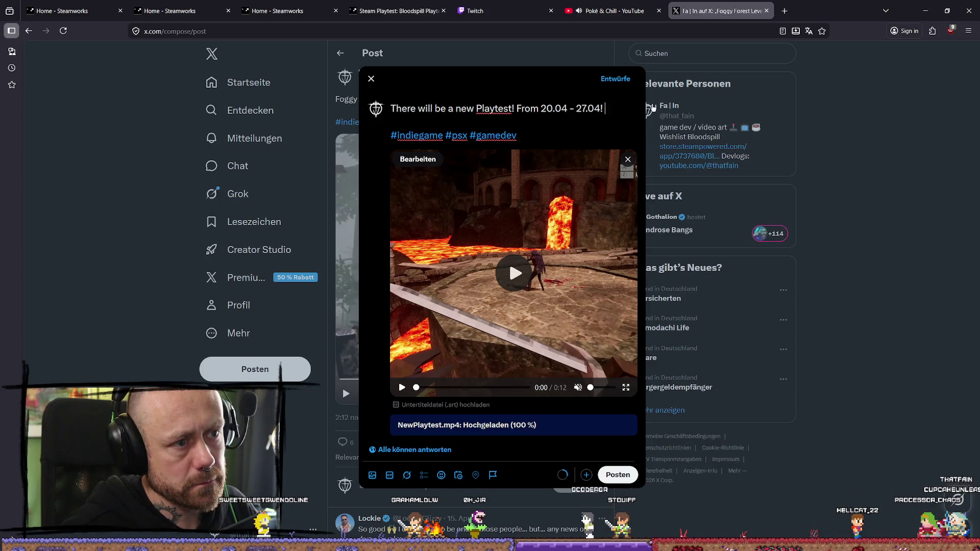
# - Drop the trailing '!' and move 'From 20.04 - 27.04' onto its own line
pyautogui.press('BackSpace')
pyautogui.press('BackSpace')
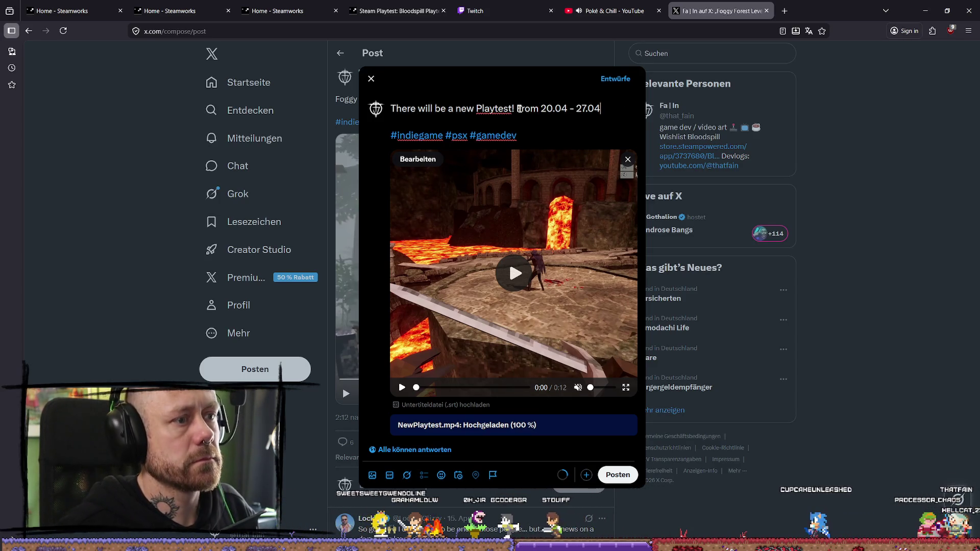
pyautogui.click(517, 109)
pyautogui.press('Return')
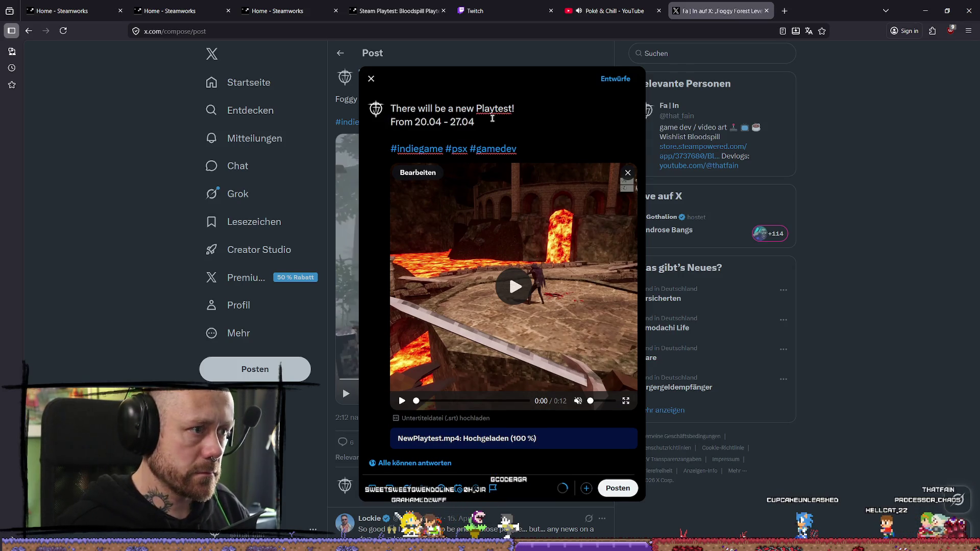
pyautogui.click(523, 295)
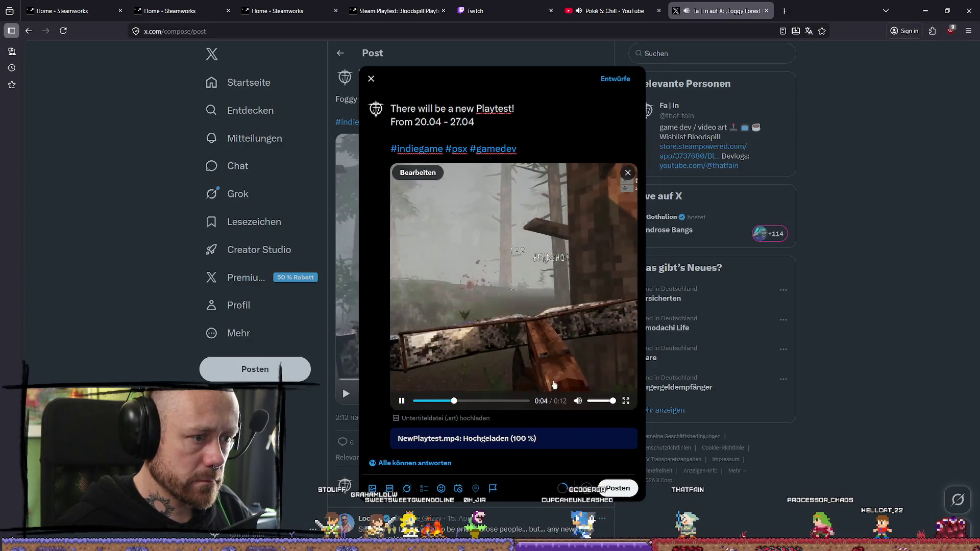
pyautogui.click(403, 402)
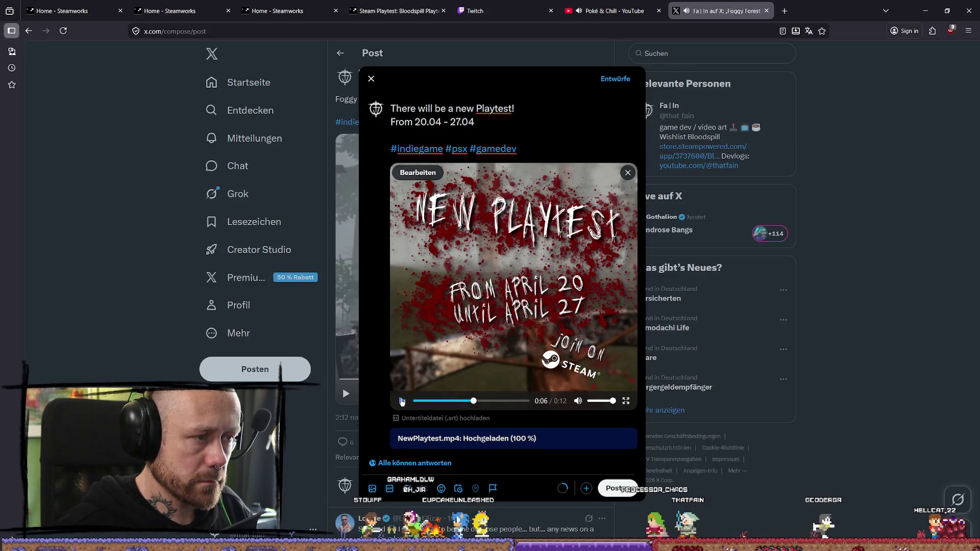
pyautogui.doubleClick(402, 122)
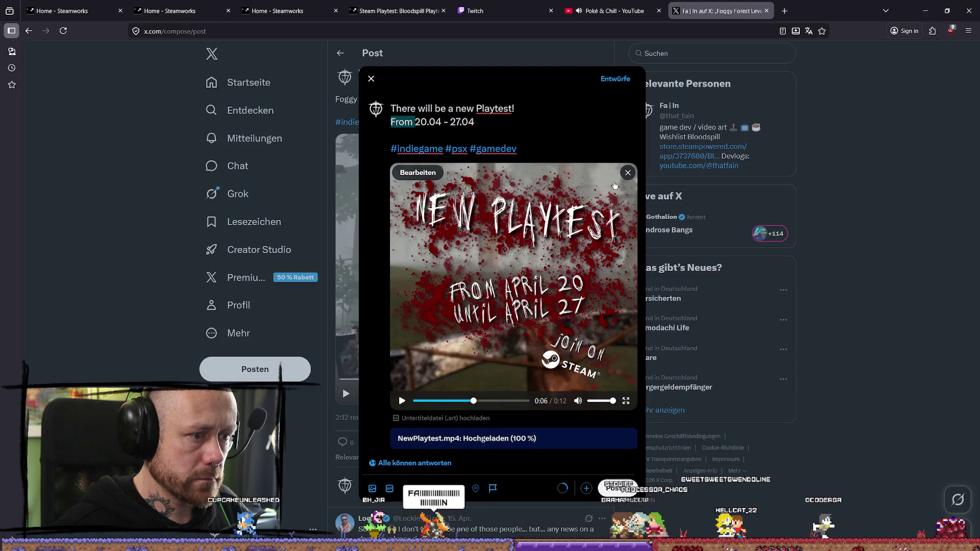
pyautogui.click(505, 127)
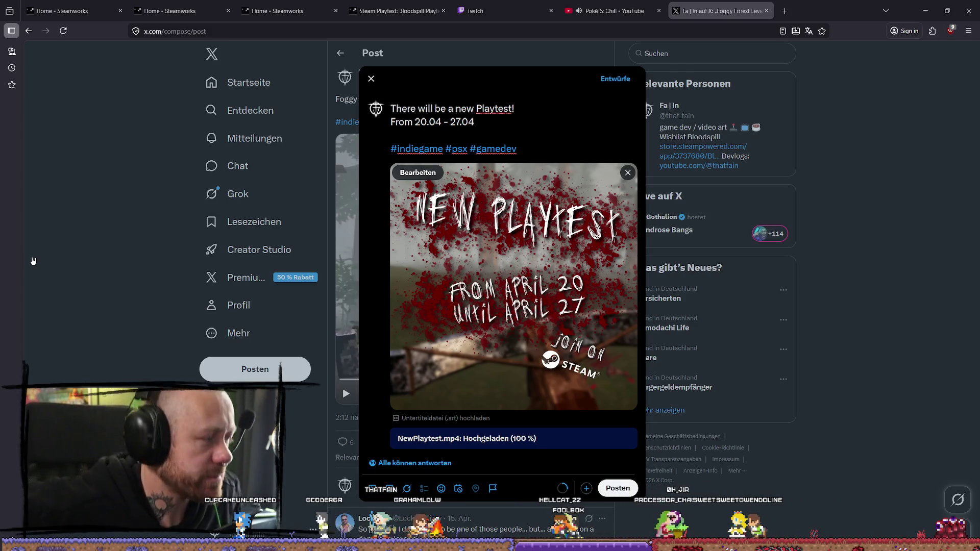
pyautogui.moveTo(537, 271)
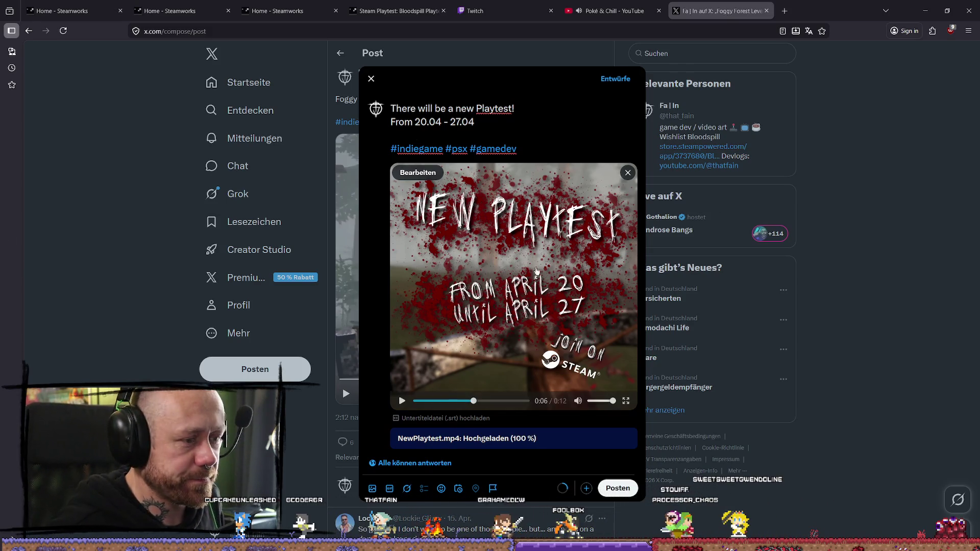
pyautogui.click(493, 322)
pyautogui.click(419, 401)
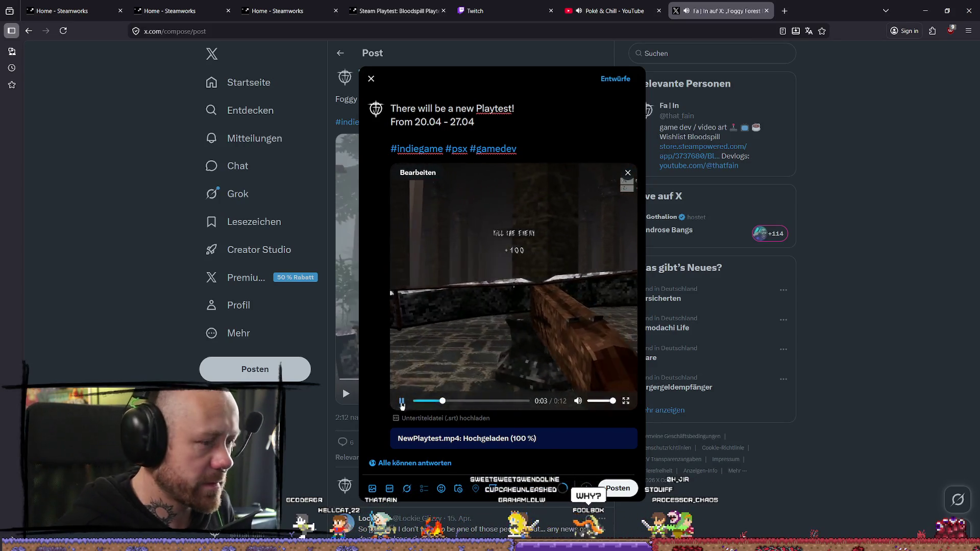
pyautogui.click(402, 402)
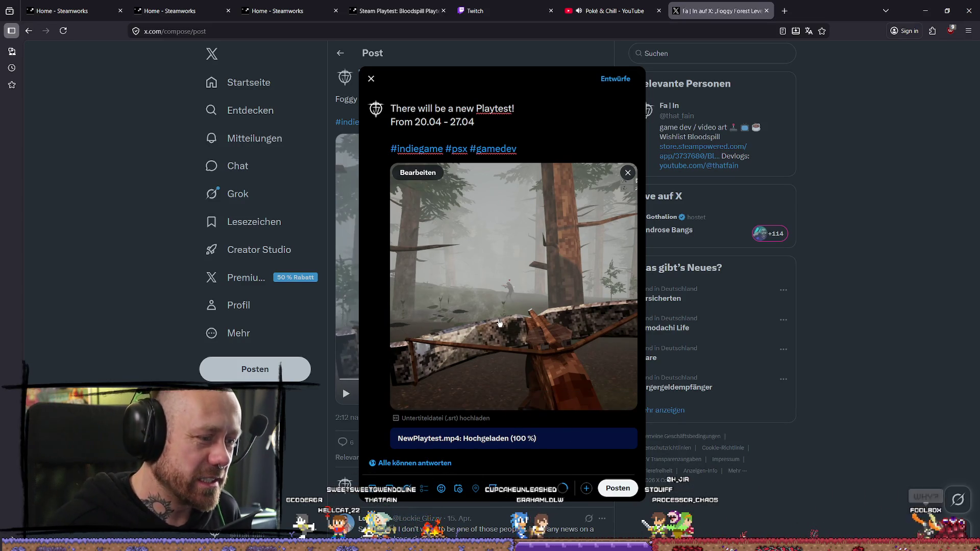
pyautogui.moveTo(564, 301)
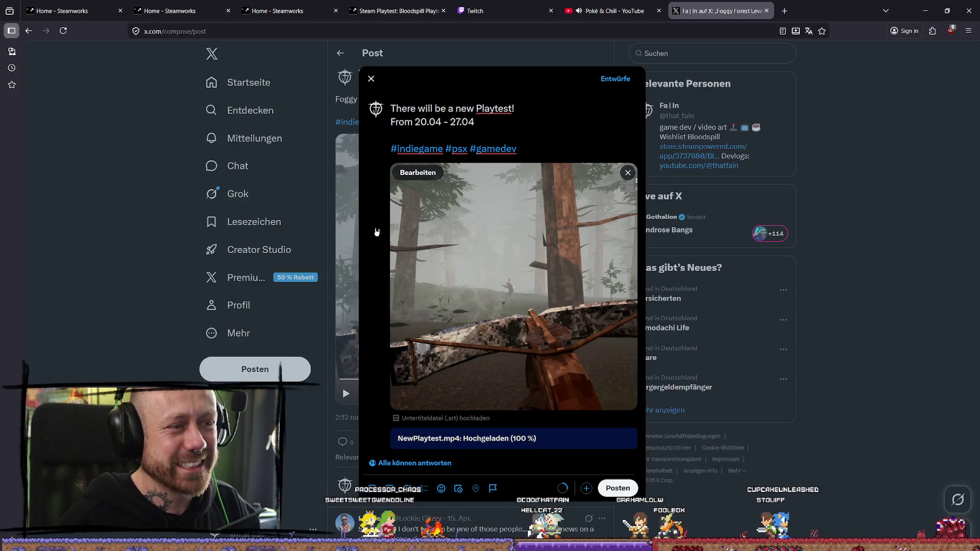
pyautogui.click(599, 111)
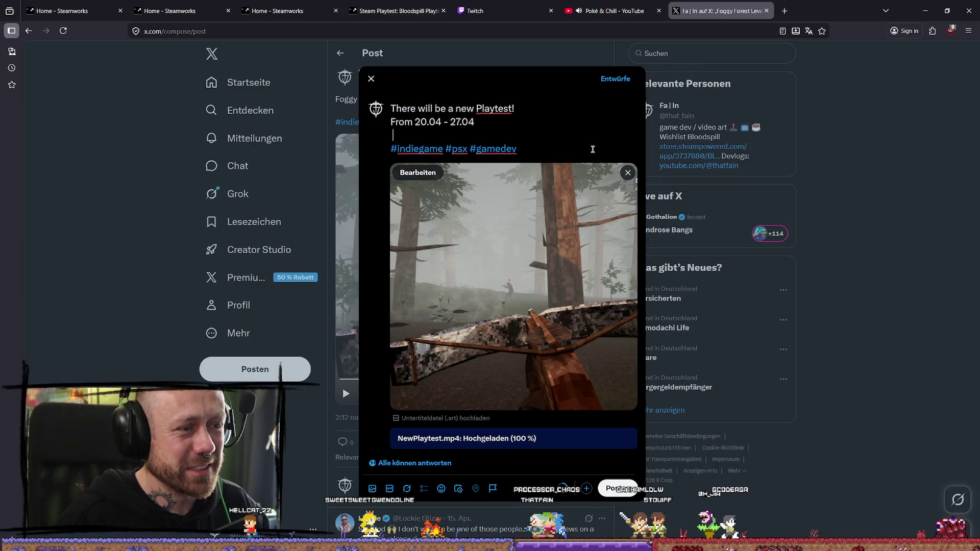
pyautogui.click(599, 136)
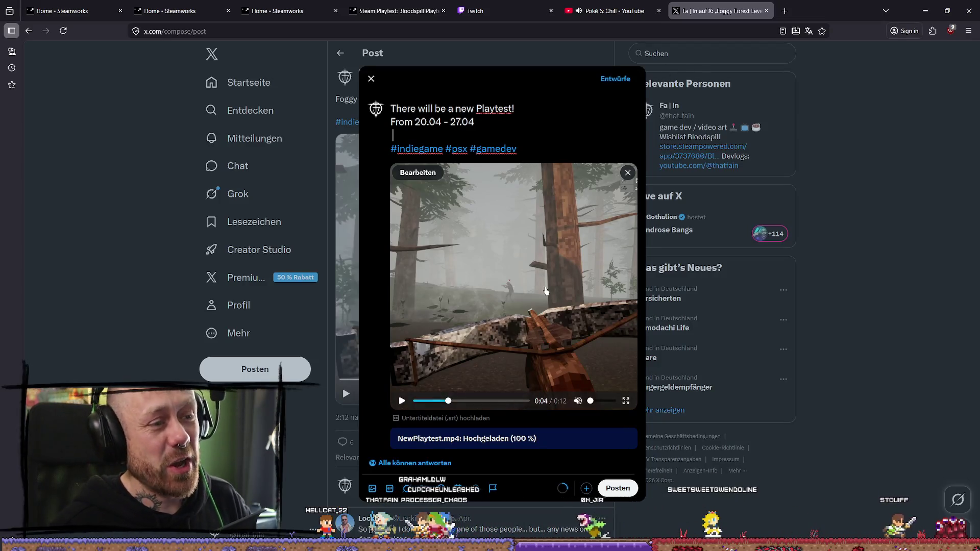
pyautogui.click(449, 399)
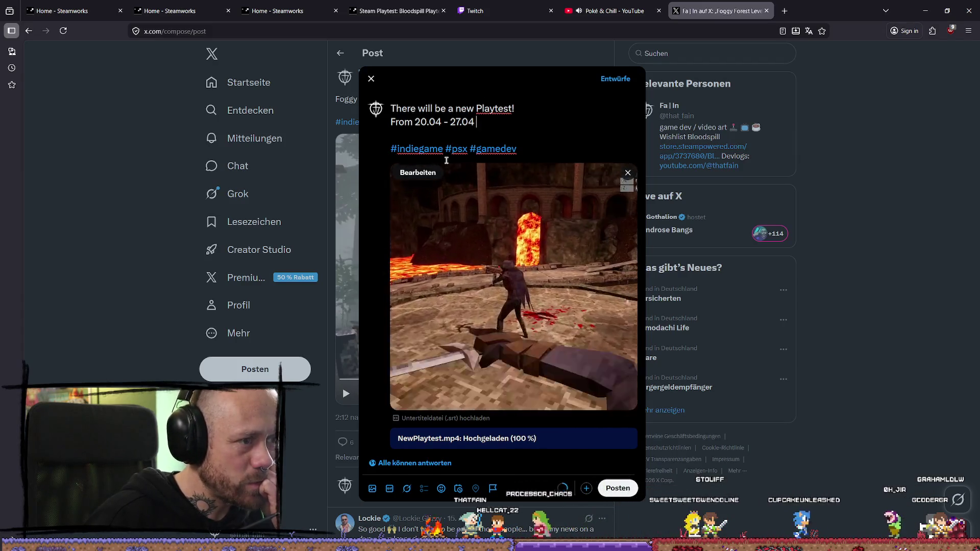
pyautogui.moveTo(514, 194)
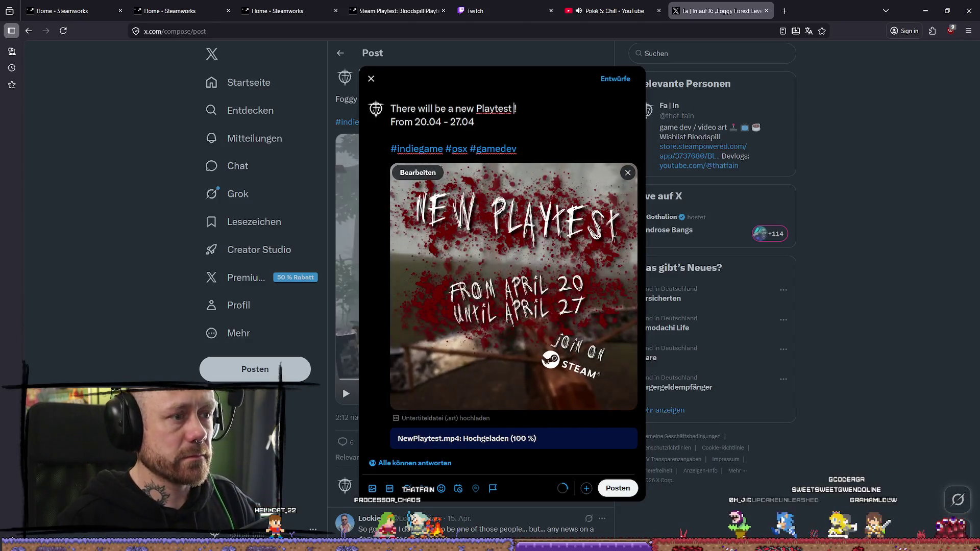
# - Rework the headline toward 'New Playtest for Bloodspill', removing the words 'you can'
pyautogui.write('frp')
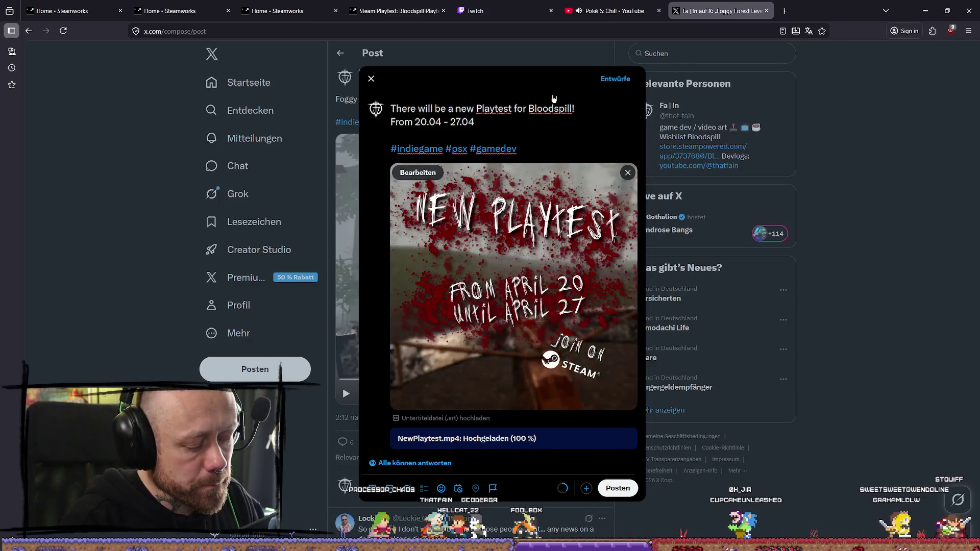
pyautogui.write('uyou c')
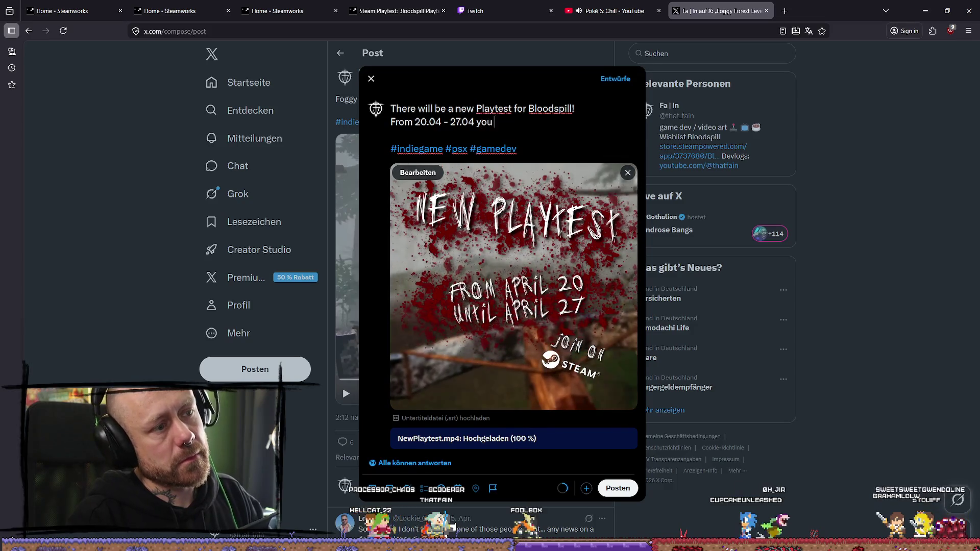
pyautogui.write('an j')
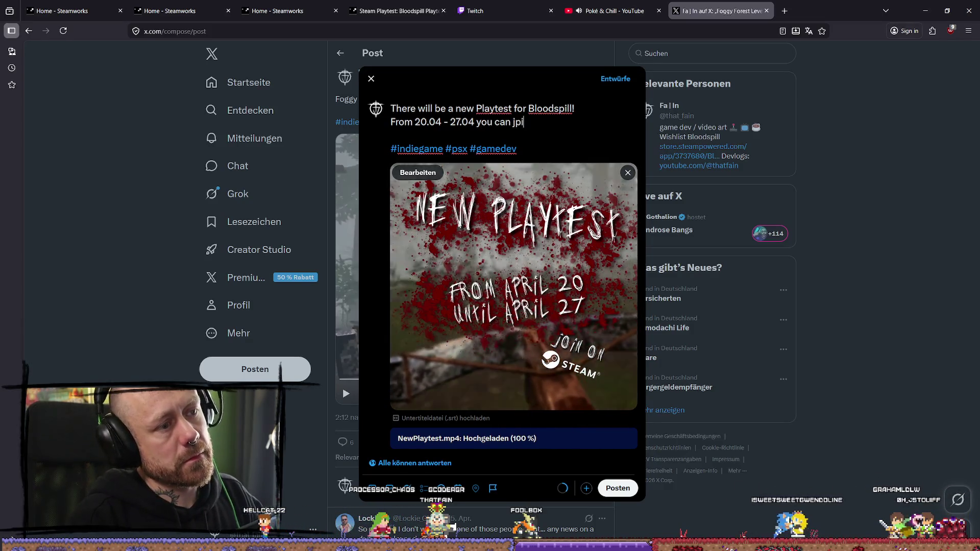
pyautogui.write('oin on Steam.')
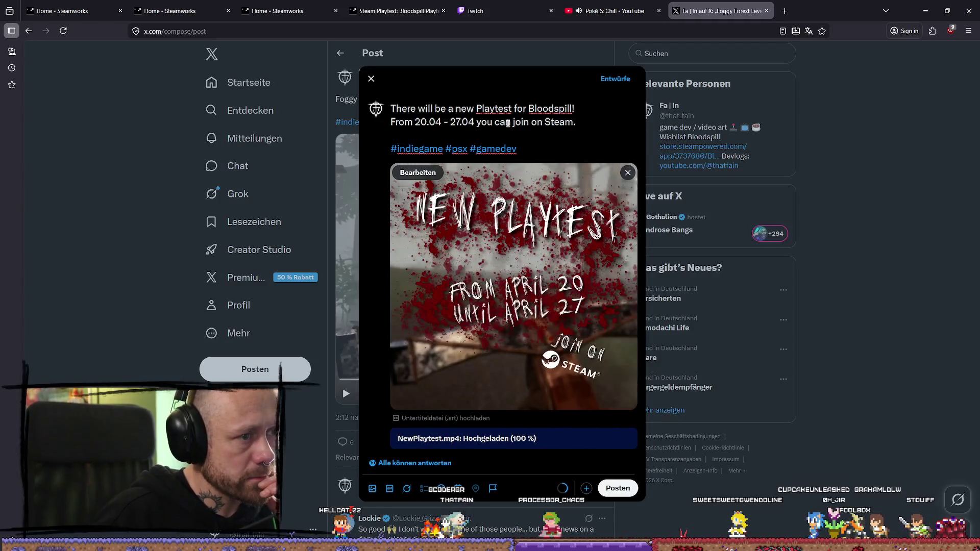
pyautogui.moveTo(512, 123); pyautogui.dragTo(476, 122)
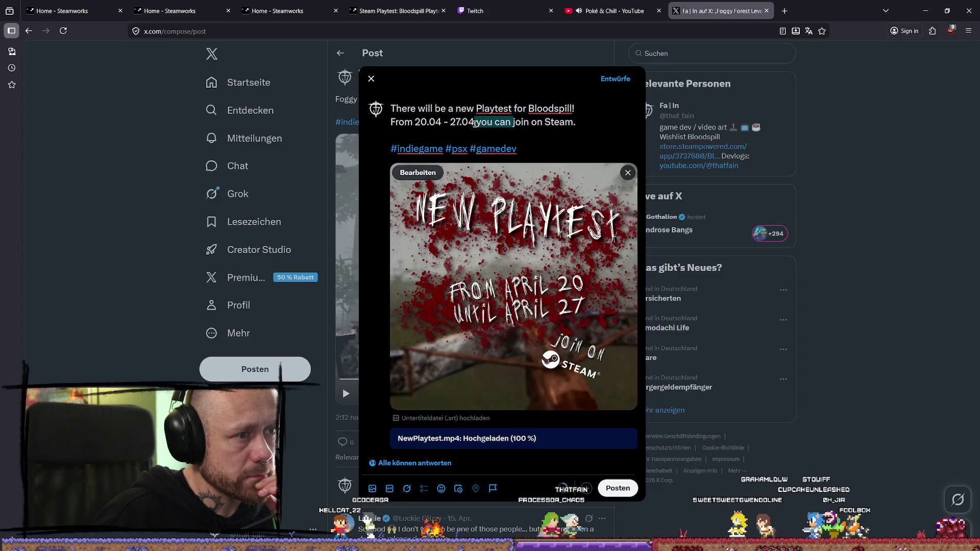
pyautogui.press('BackSpace')
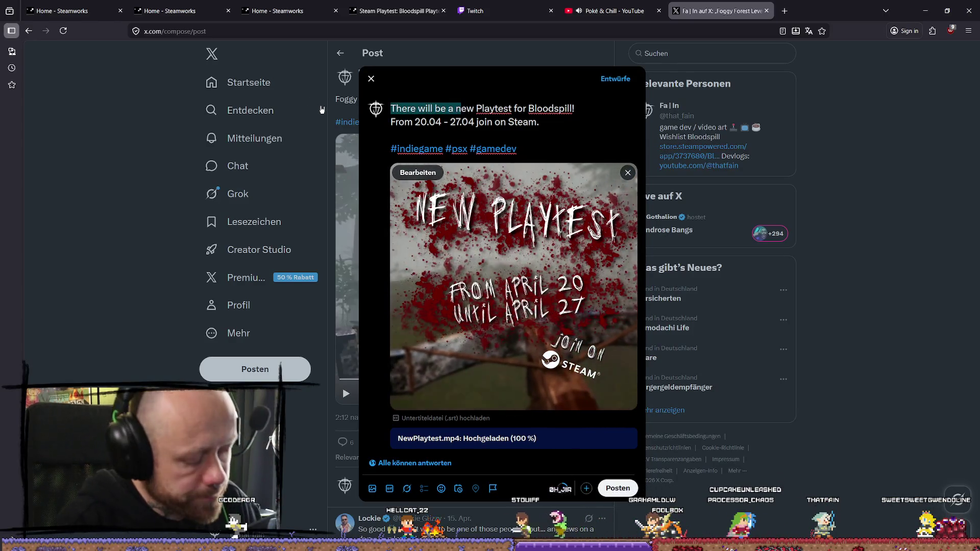
pyautogui.write('Ne')
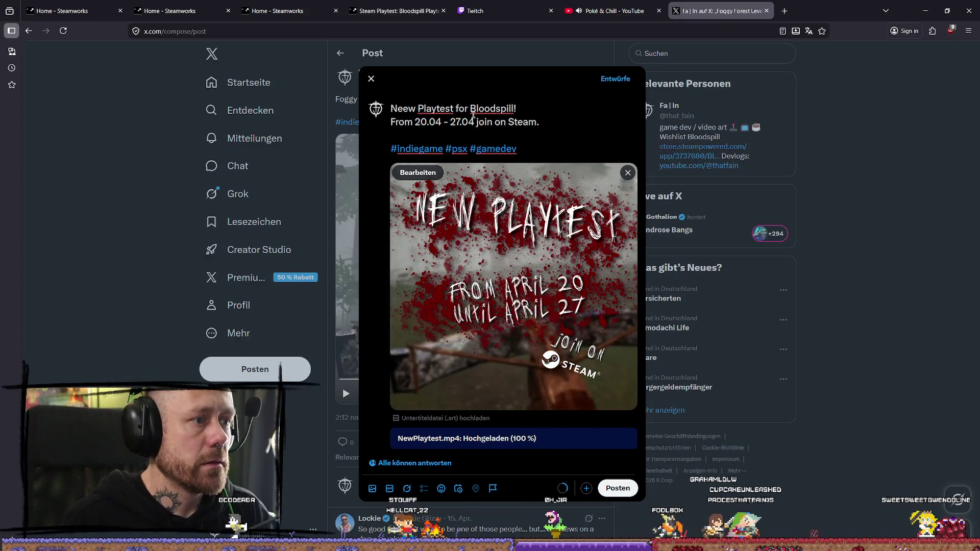
pyautogui.press('BackSpace')
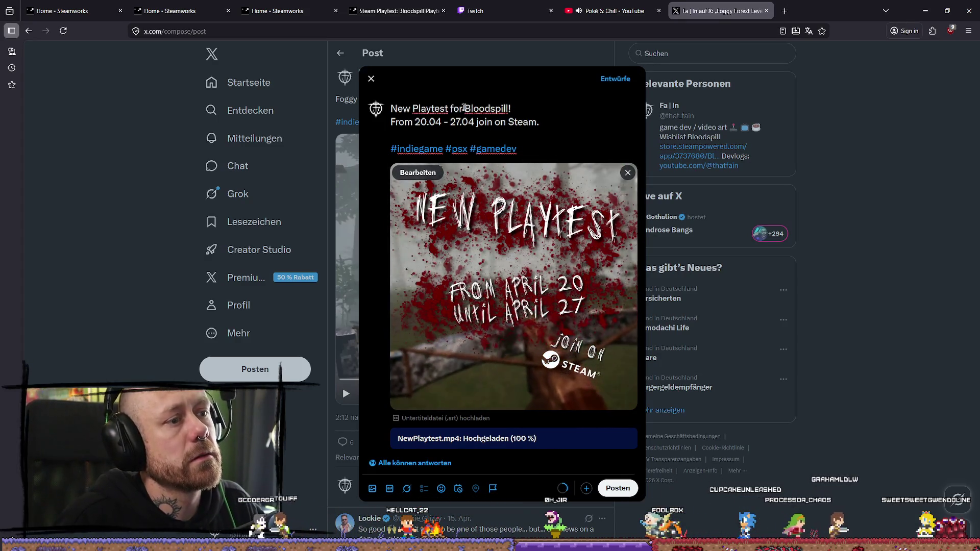
# - Insert 'over on Steam' after Bloodspill and start the date line with lowercase 'from'
pyautogui.click(508, 109)
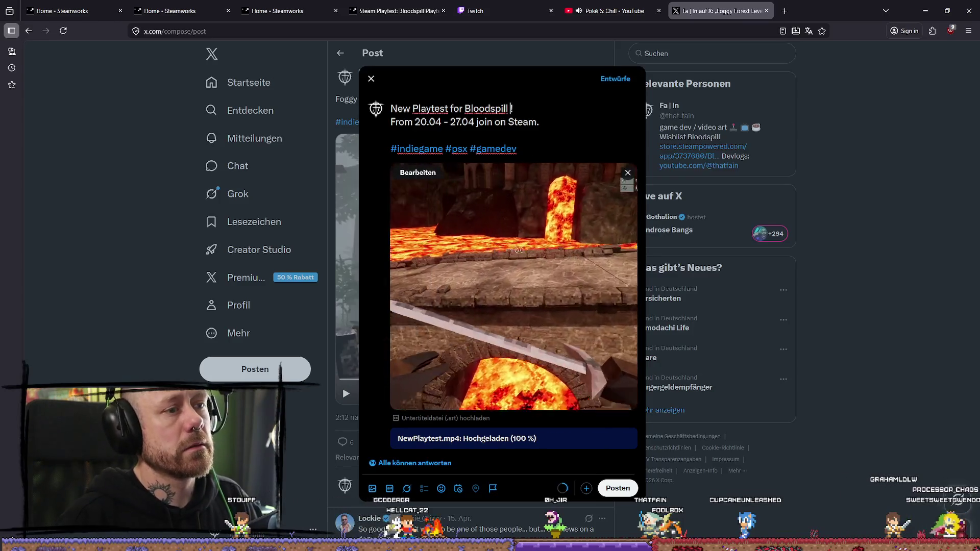
pyautogui.write('over on st')
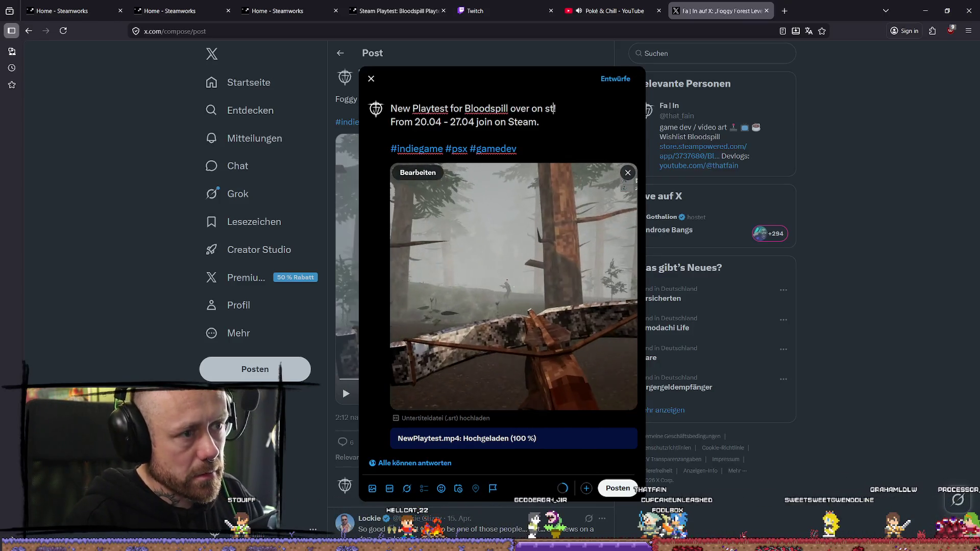
pyautogui.write('Steam!')
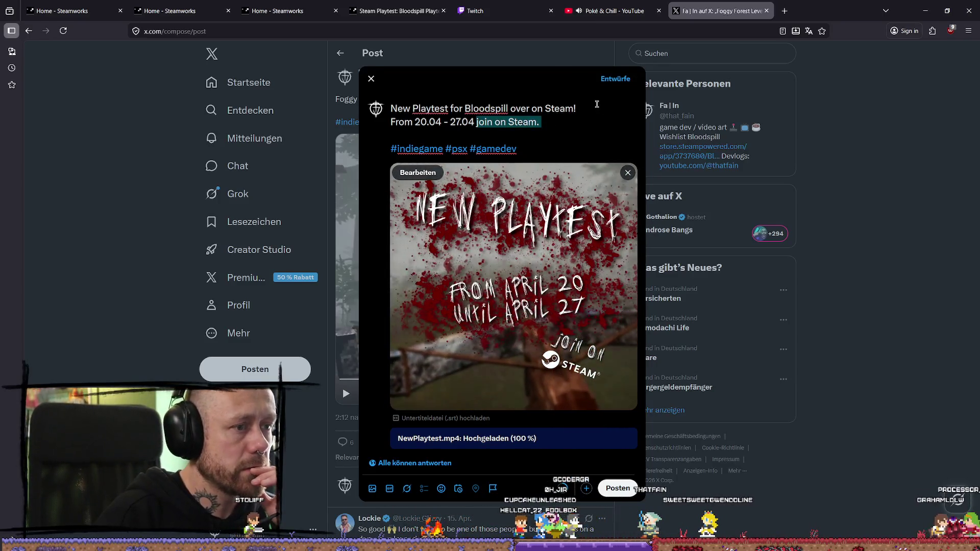
pyautogui.click(396, 121)
pyautogui.press('BackSpace')
pyautogui.write('f')
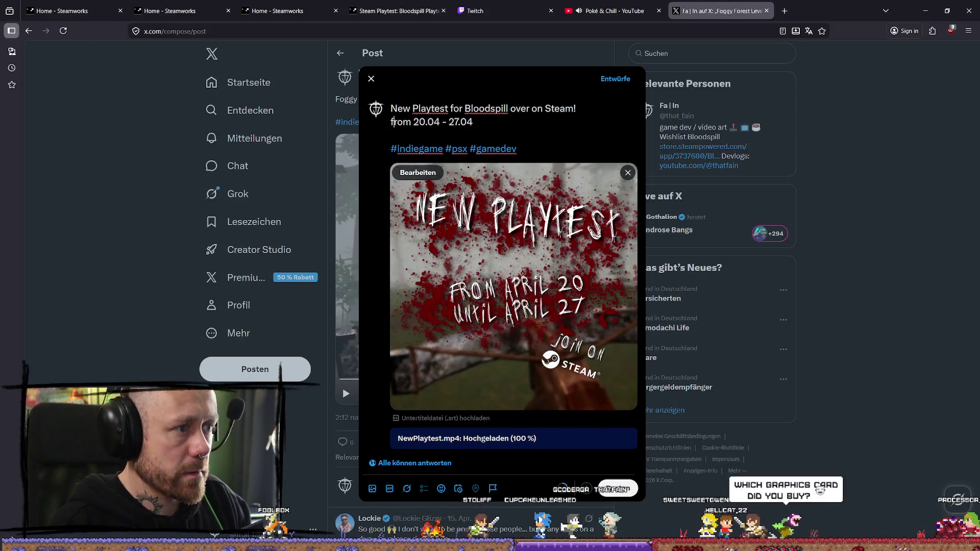
pyautogui.press('Left')
pyautogui.press('BackSpace')
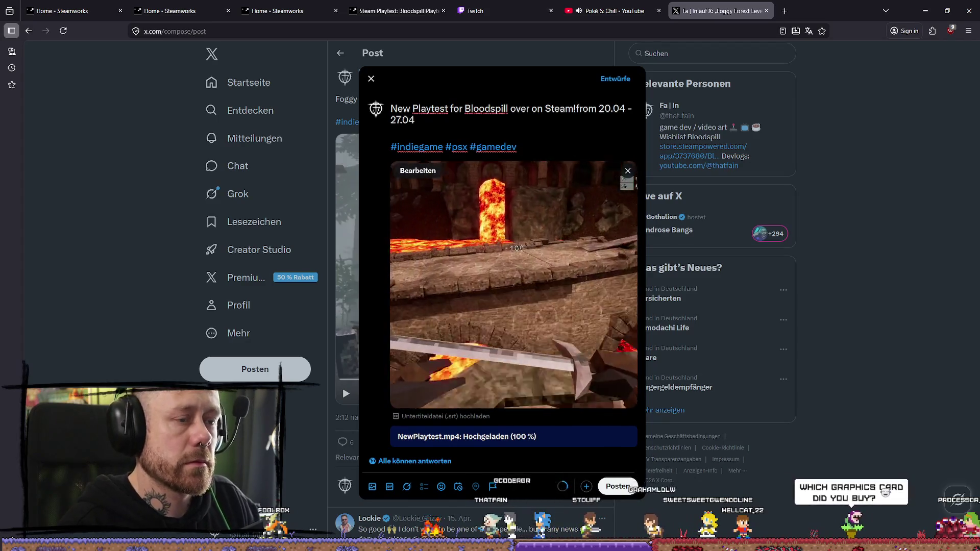
pyautogui.press('Return')
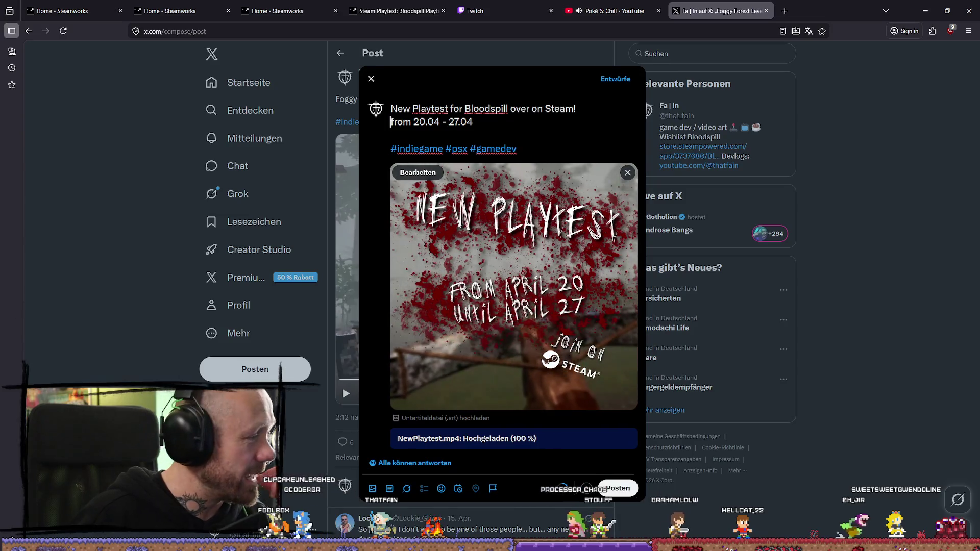
pyautogui.hotkey('alt', 'Tab')
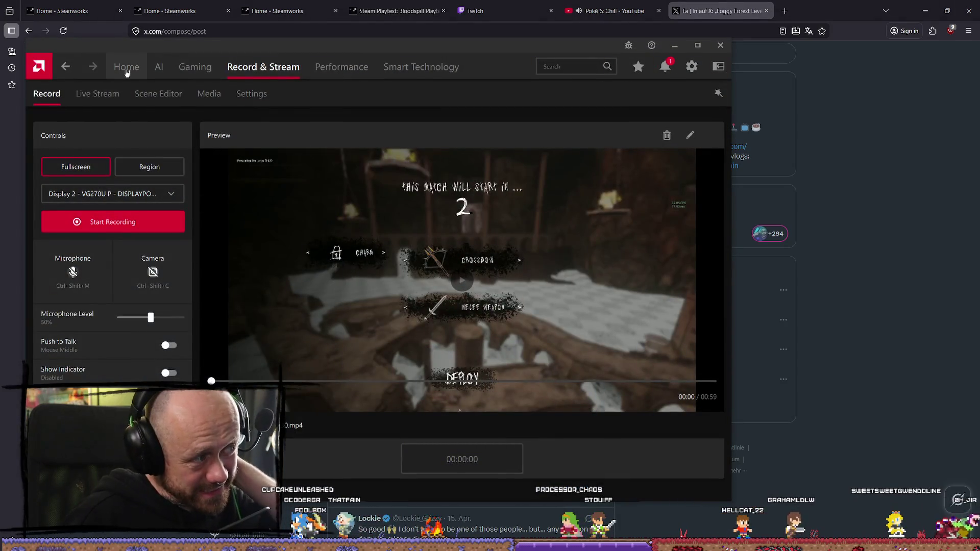
# - Check the graphics card details in AMD Adrenalin's System settings, then close Adrenalin
pyautogui.click(126, 67)
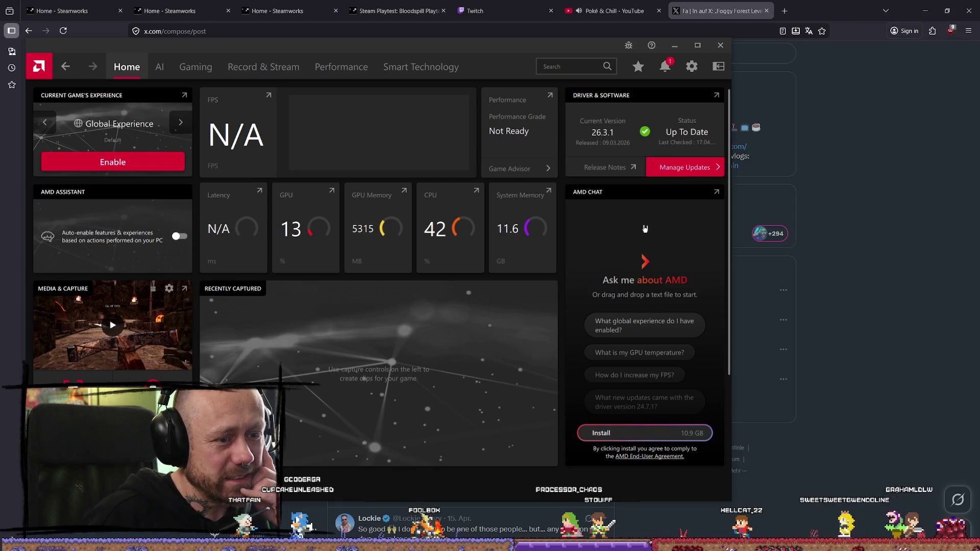
pyautogui.scroll(-2, 415, 205)
pyautogui.scroll(2, 416, 205)
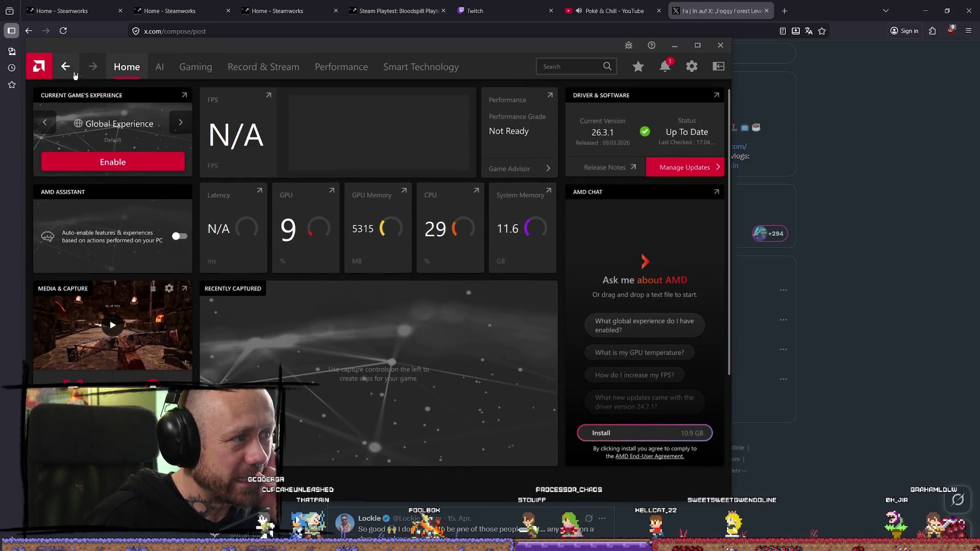
pyautogui.click(695, 69)
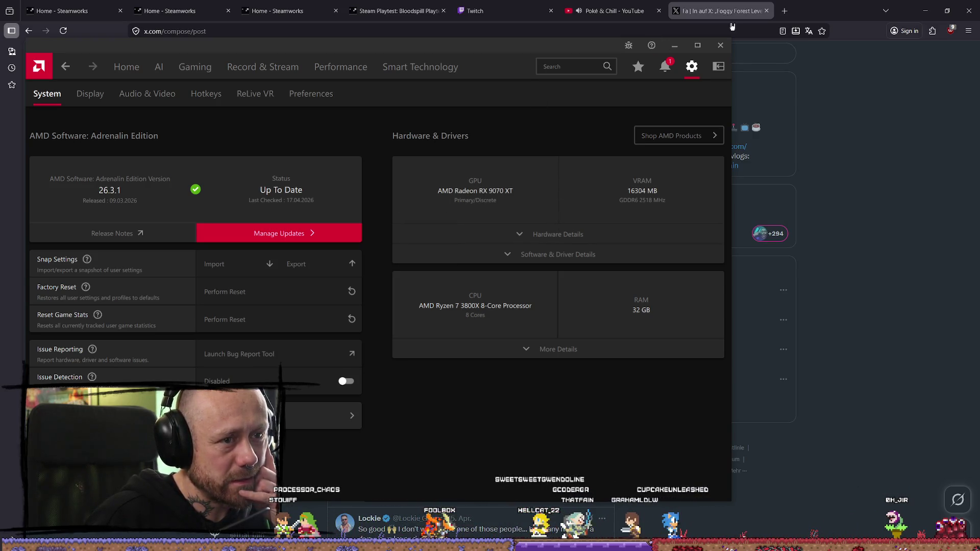
pyautogui.click(674, 45)
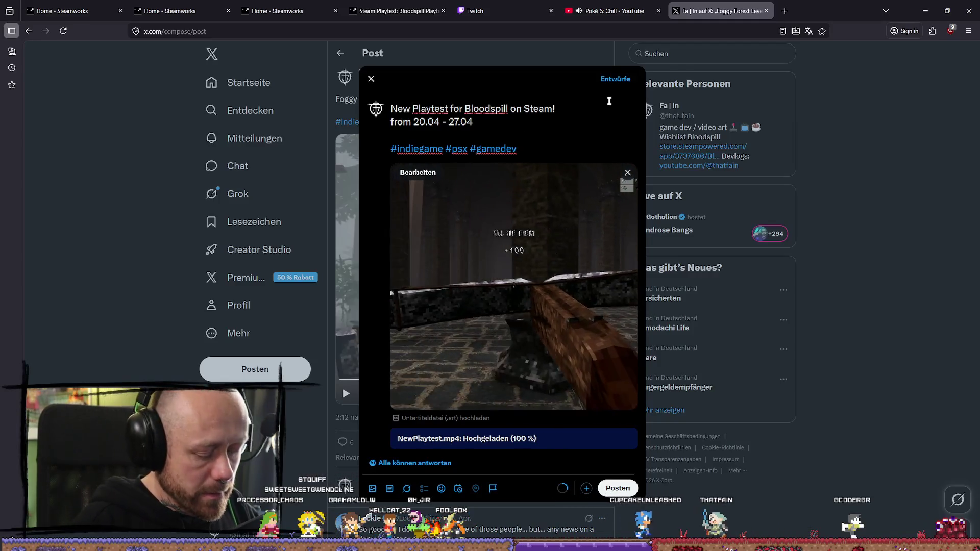
pyautogui.write('pub')
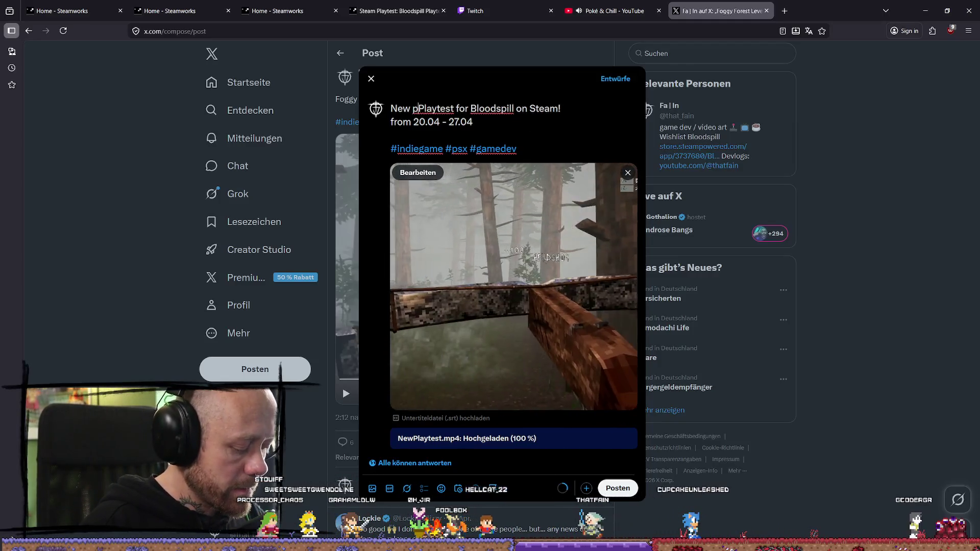
pyautogui.press('BackSpace')
pyautogui.press('BackSpace')
pyautogui.press('BackSpace')
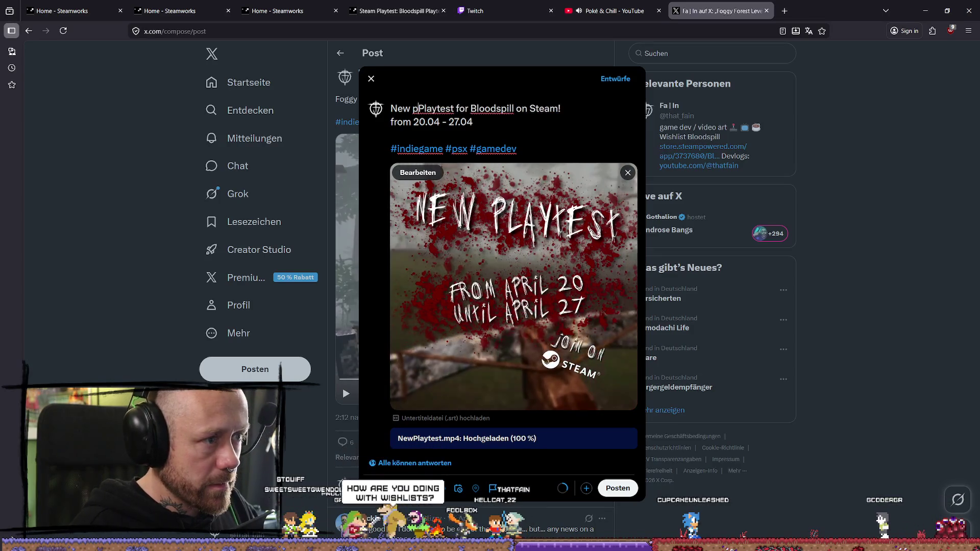
pyautogui.click(508, 126)
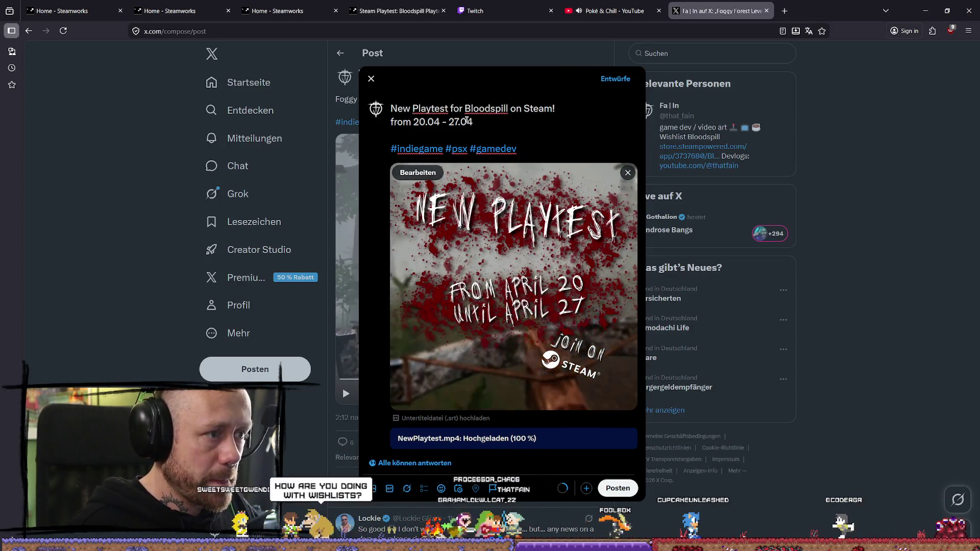
pyautogui.write('ereryones we')
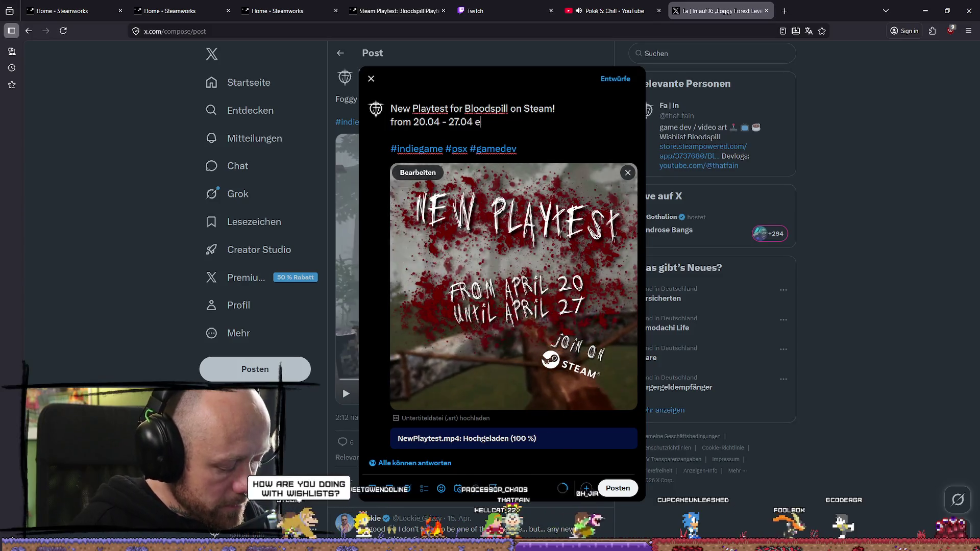
pyautogui.write('lcome')
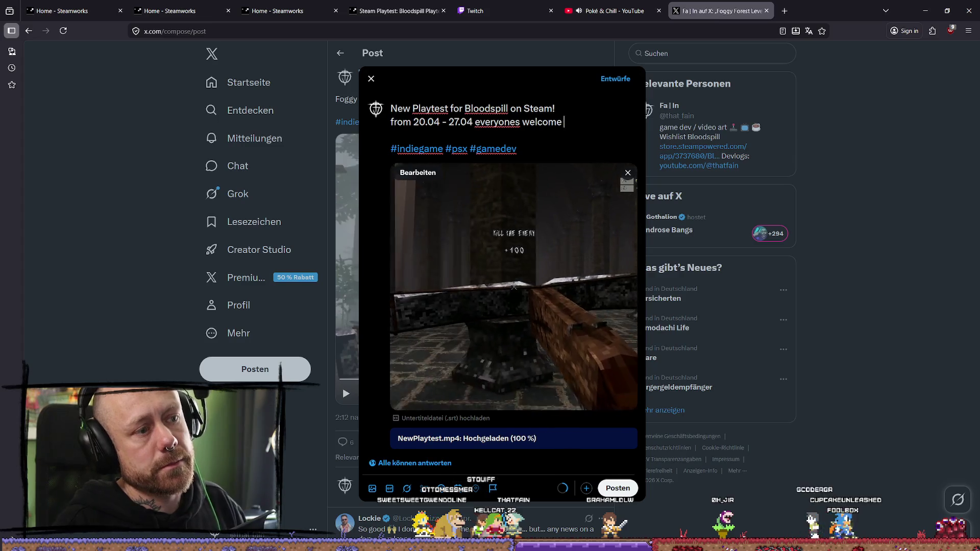
pyautogui.write(' <3')
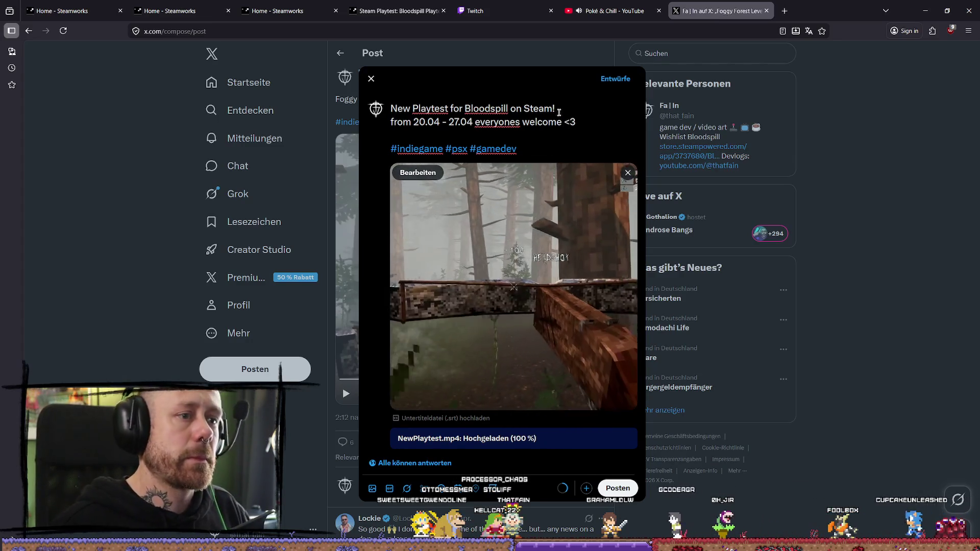
pyautogui.rightClick(505, 121)
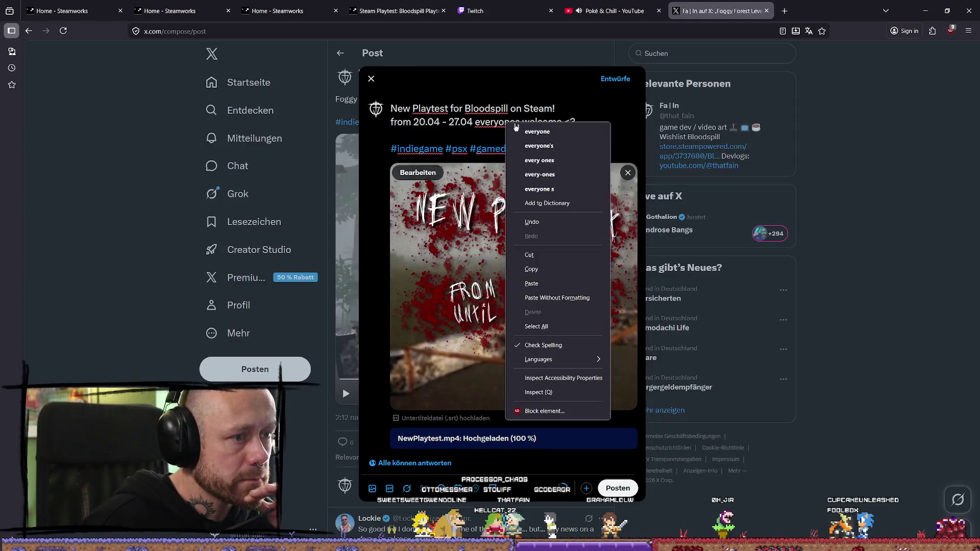
pyautogui.click(474, 134)
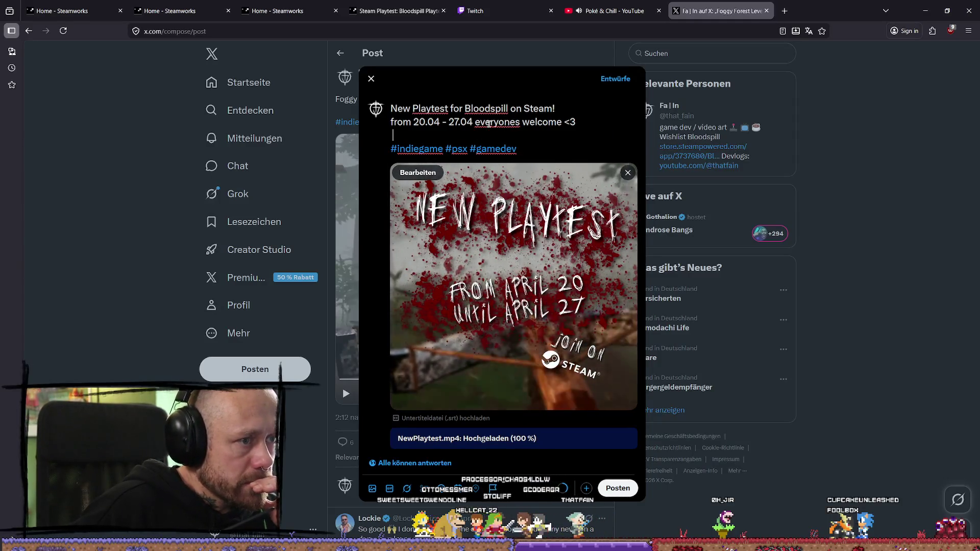
pyautogui.moveTo(581, 123); pyautogui.dragTo(478, 125)
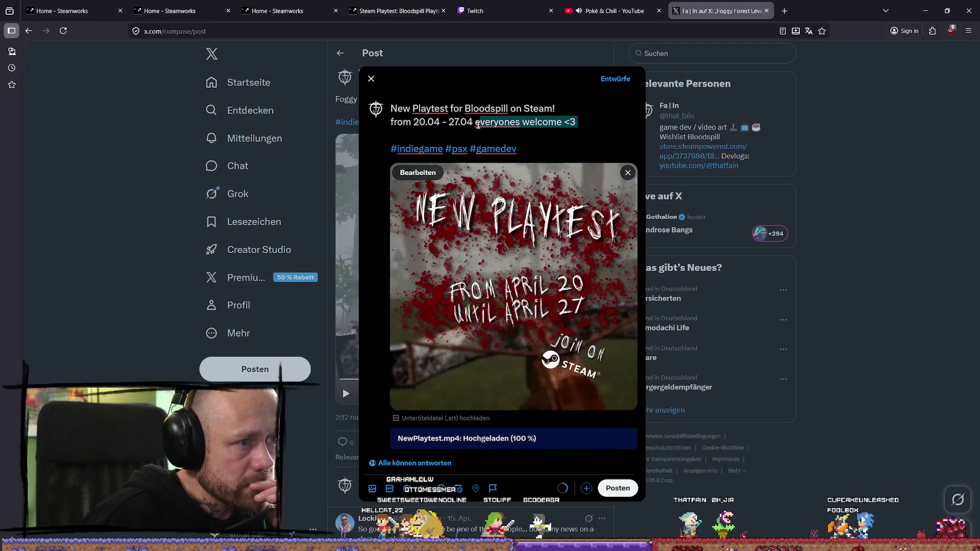
pyautogui.press('BackSpace')
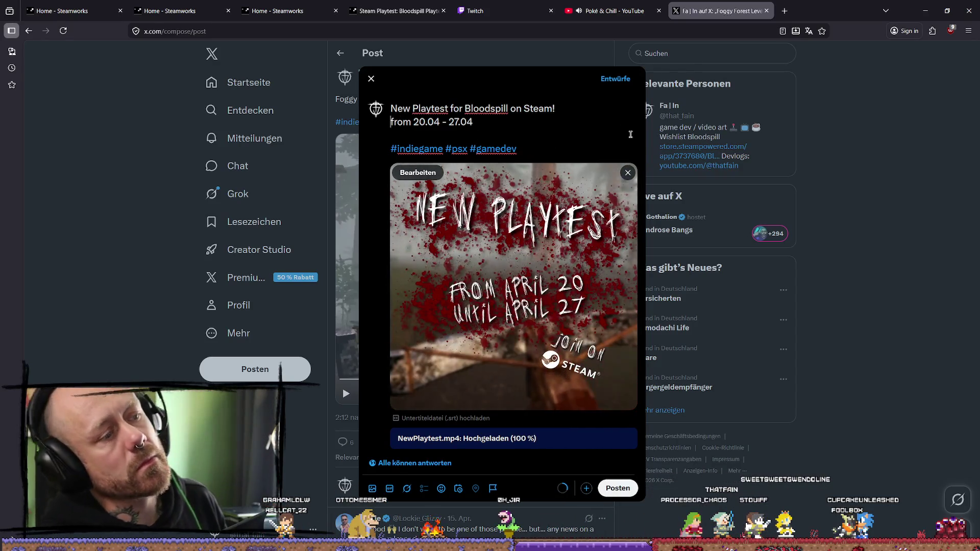
# - Capitalize 'From' and replace 'Until' with '-' between the dates
pyautogui.press('Delete')
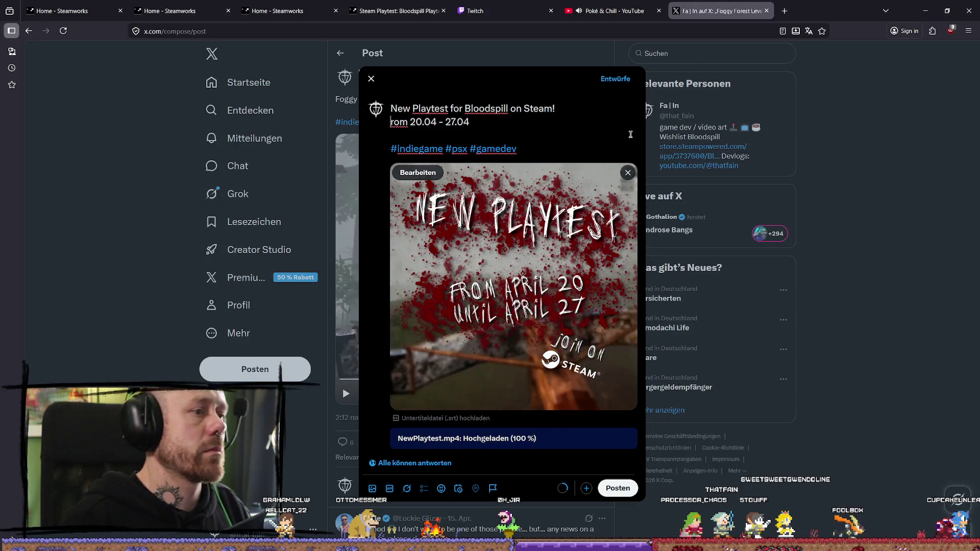
pyautogui.write('F')
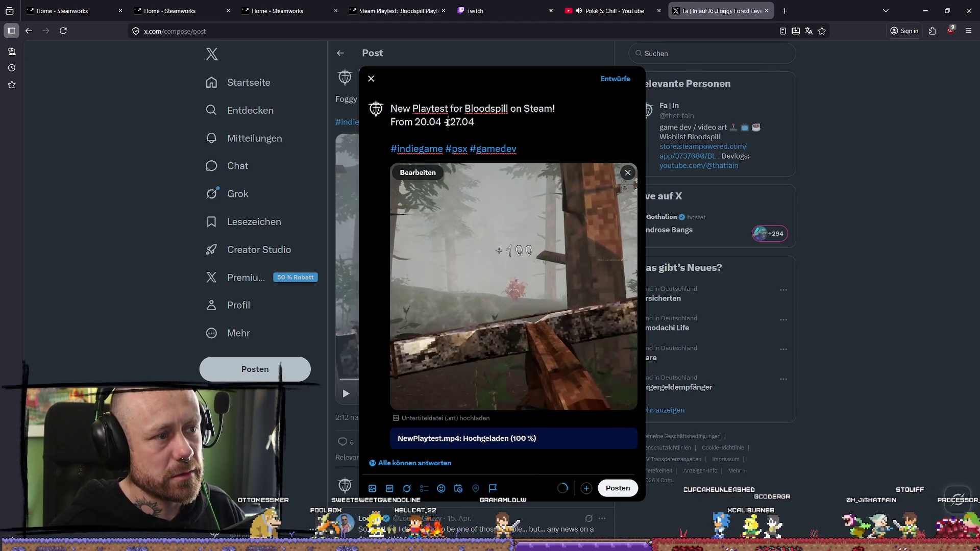
pyautogui.moveTo(568, 173)
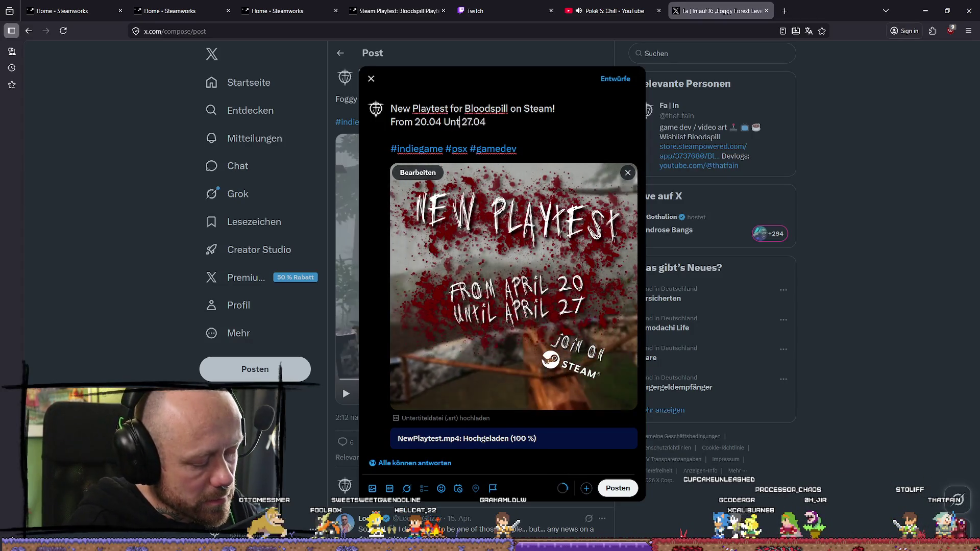
pyautogui.press('BackSpace')
pyautogui.press('BackSpace')
pyautogui.press('BackSpace')
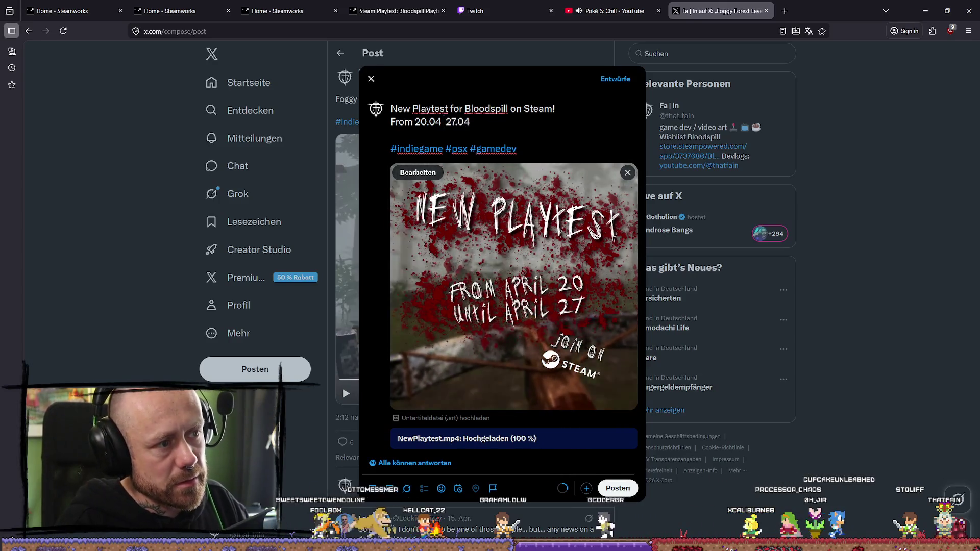
pyautogui.write('-')
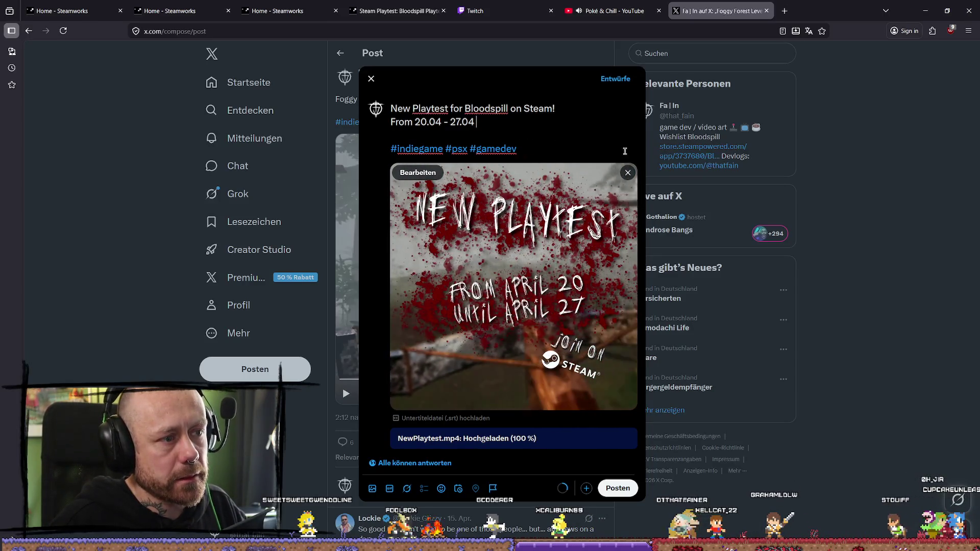
# - Review the announcement text, then open the Bloodspill app page in Steamworks
pyautogui.moveTo(482, 122); pyautogui.dragTo(393, 105)
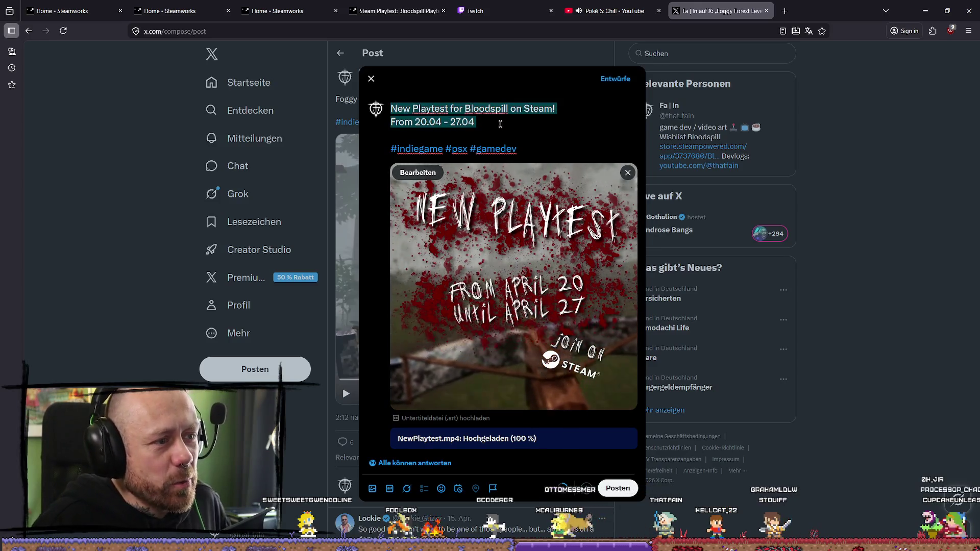
pyautogui.click(519, 130)
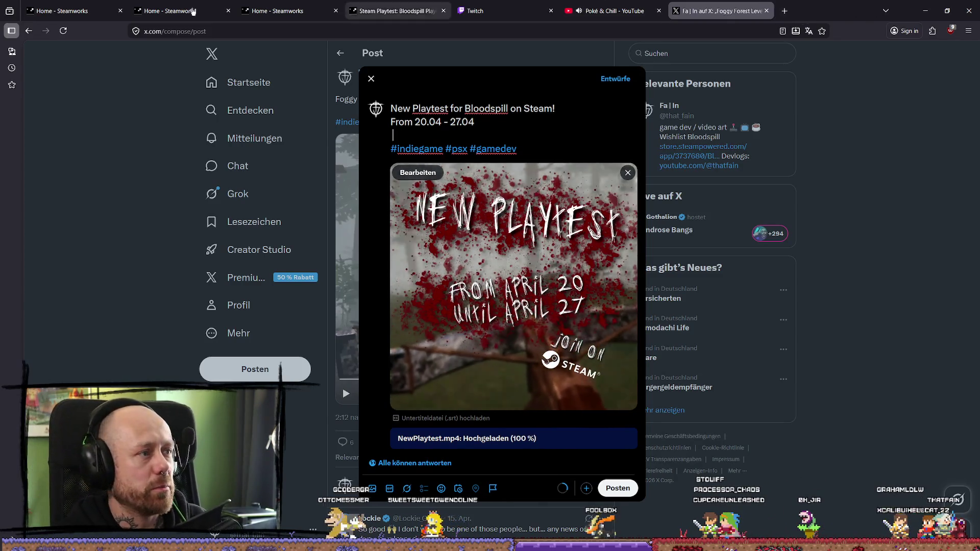
pyautogui.click(179, 11)
pyautogui.click(243, 176)
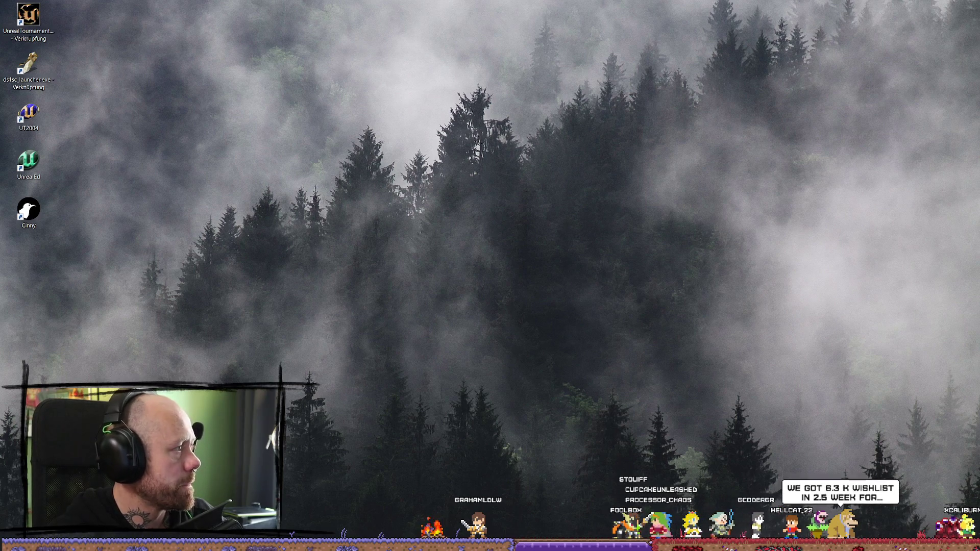
pyautogui.hotkey('alt', 'Tab')
pyautogui.scroll(-3, 727, 293)
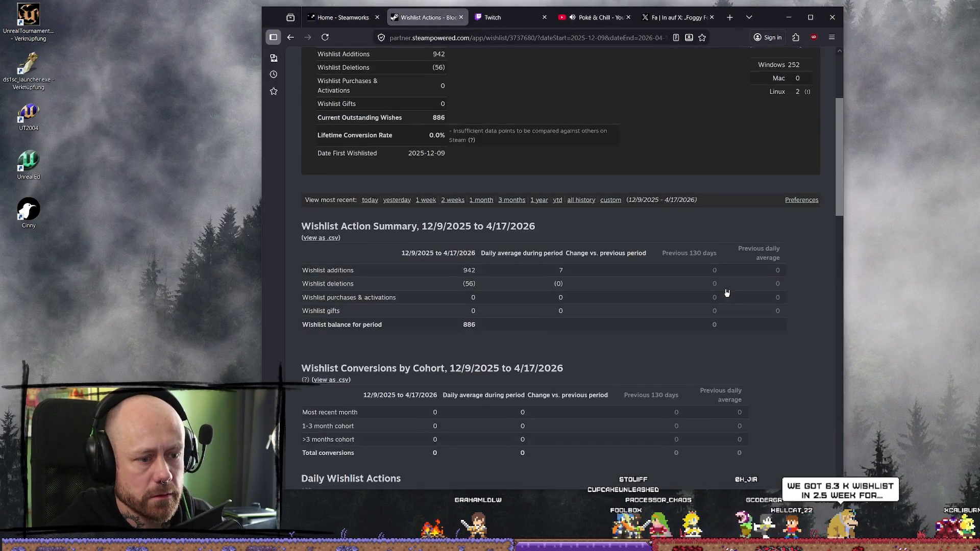
pyautogui.scroll(-5, 727, 293)
pyautogui.scroll(3, 637, 261)
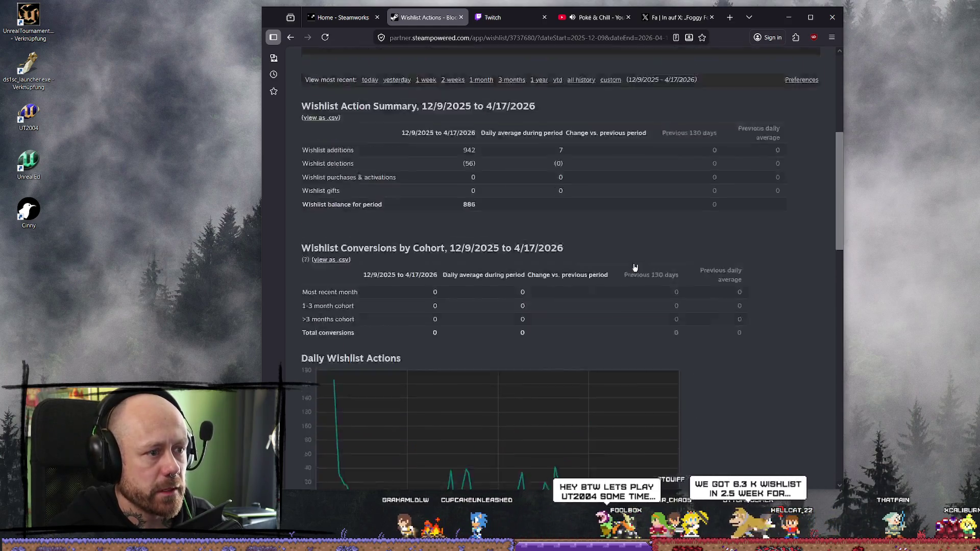
pyautogui.scroll(2, 562, 263)
pyautogui.scroll(-3, 468, 210)
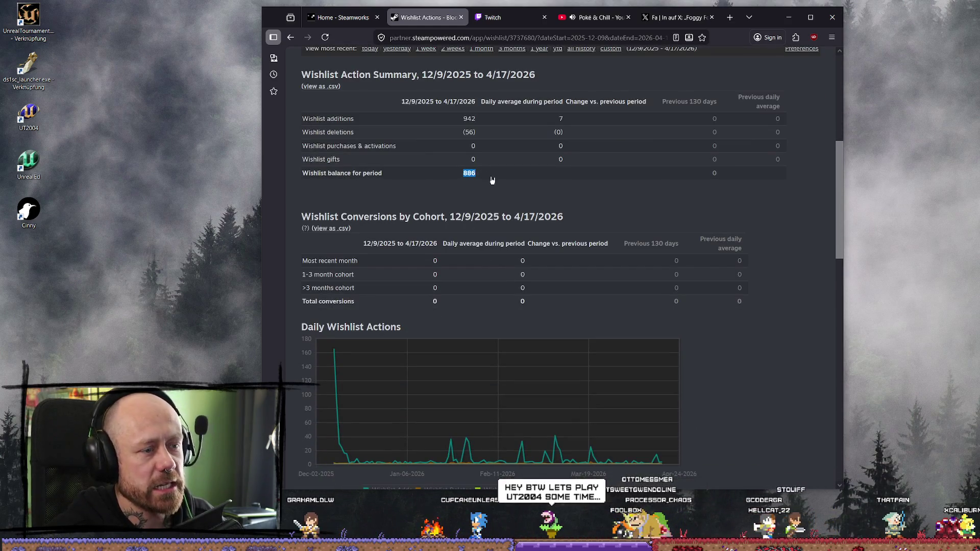
pyautogui.scroll(-2, 701, 370)
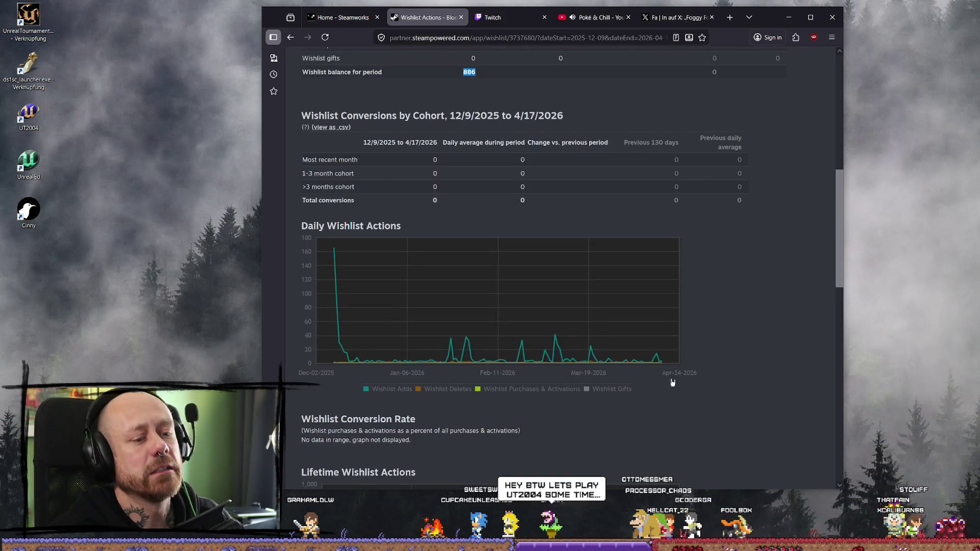
pyautogui.moveTo(656, 354)
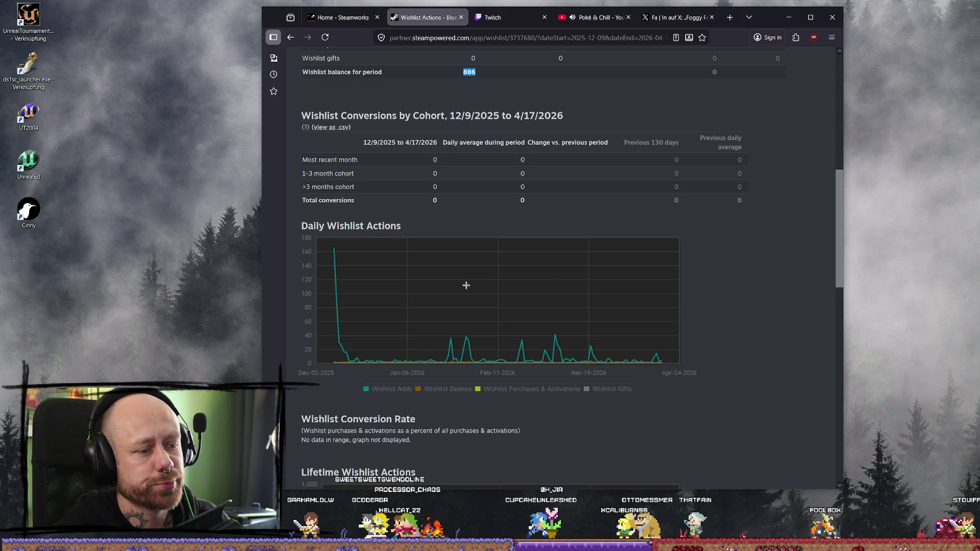
pyautogui.scroll(4, 684, 243)
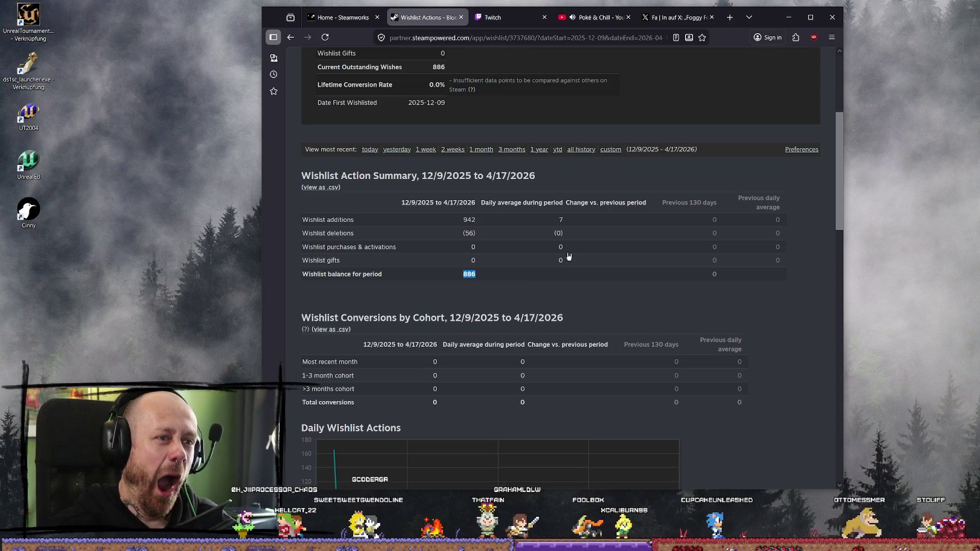
pyautogui.press('super+d')
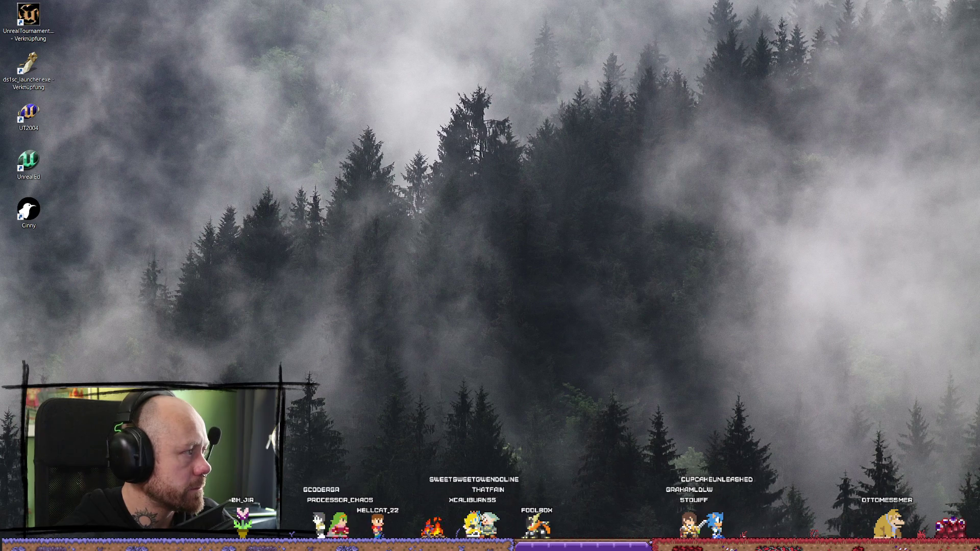
# - Restore the browser window showing the X post draft with NewPlaytest.mp4
pyautogui.press('super+d')
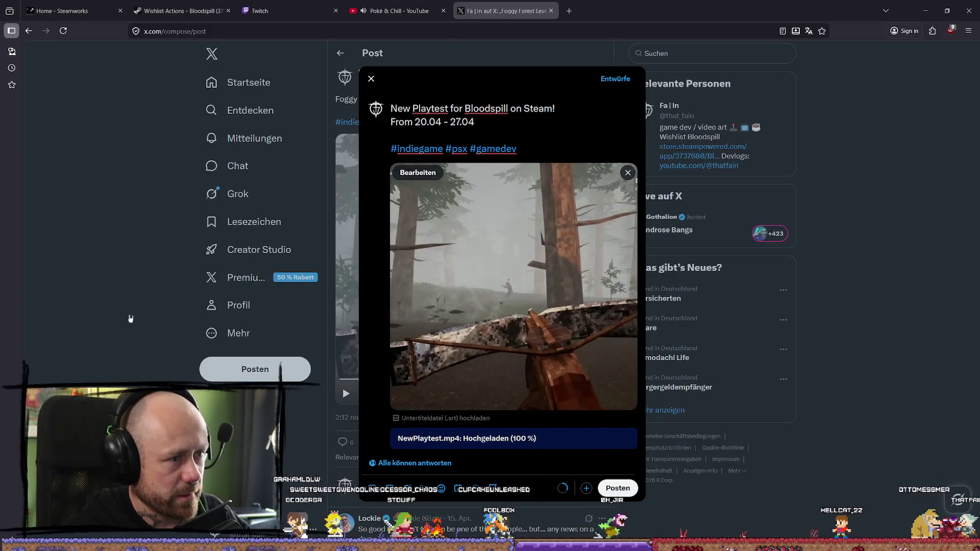
# - Search 'split happens' in a new tab, open its Steam page and lower the trailer volume
pyautogui.click(570, 11)
pyautogui.write('split happens')
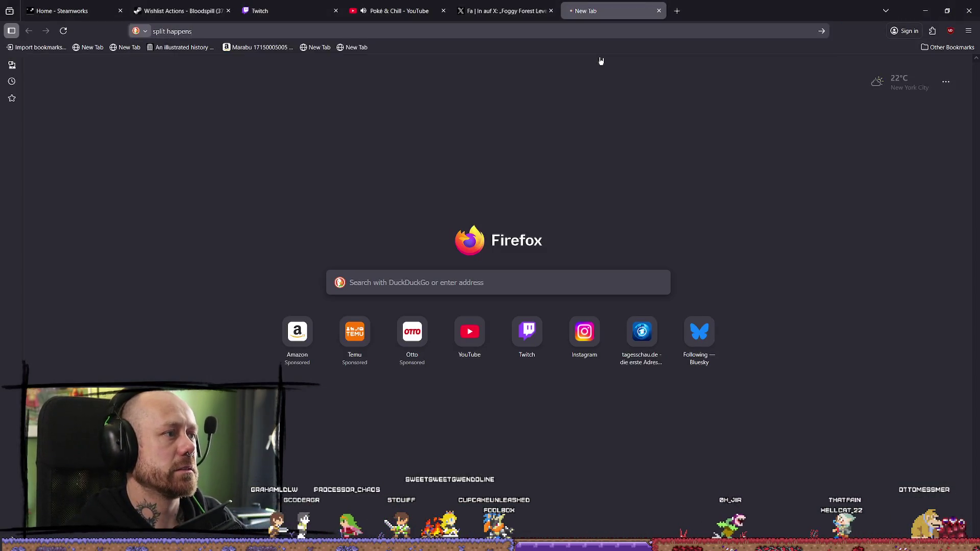
pyautogui.press('Return')
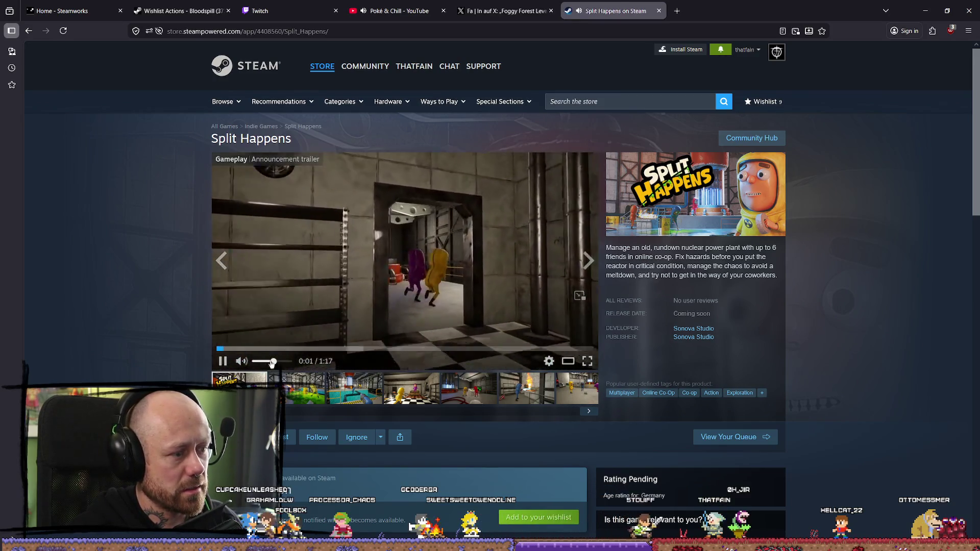
pyautogui.moveTo(272, 362); pyautogui.dragTo(257, 362)
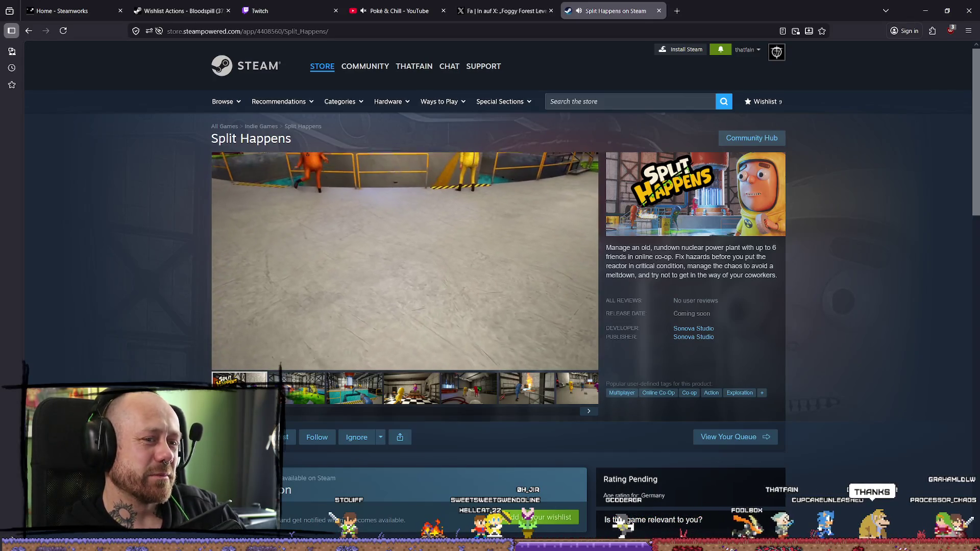
pyautogui.moveTo(411, 289)
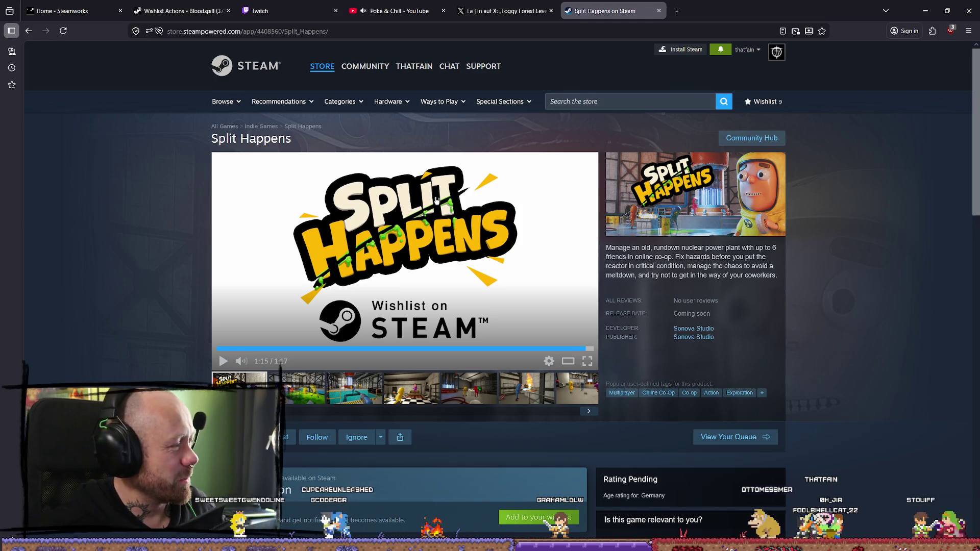
# - Unmute the YouTube tab's audio while the Split Happens trailer plays
pyautogui.click(366, 12)
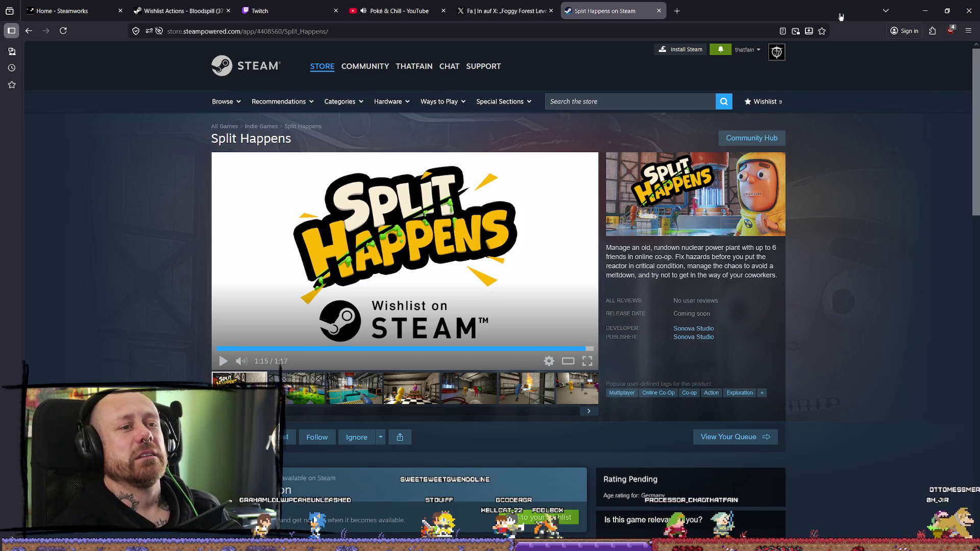
# - In the X draft, delete 'on Steam' so the headline reads 'New Playtest for Bloodspill!'
pyautogui.click(505, 11)
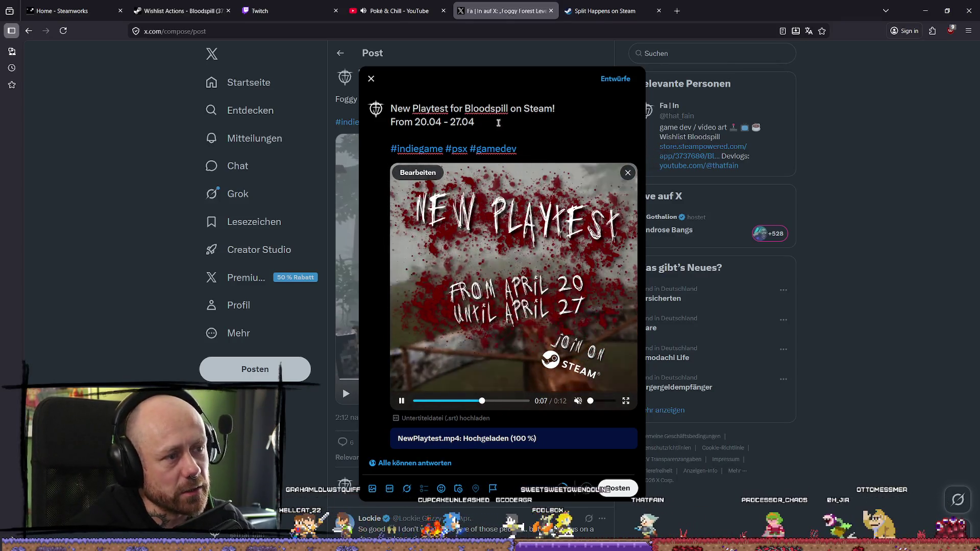
pyautogui.tripleClick(499, 123)
pyautogui.click(437, 119)
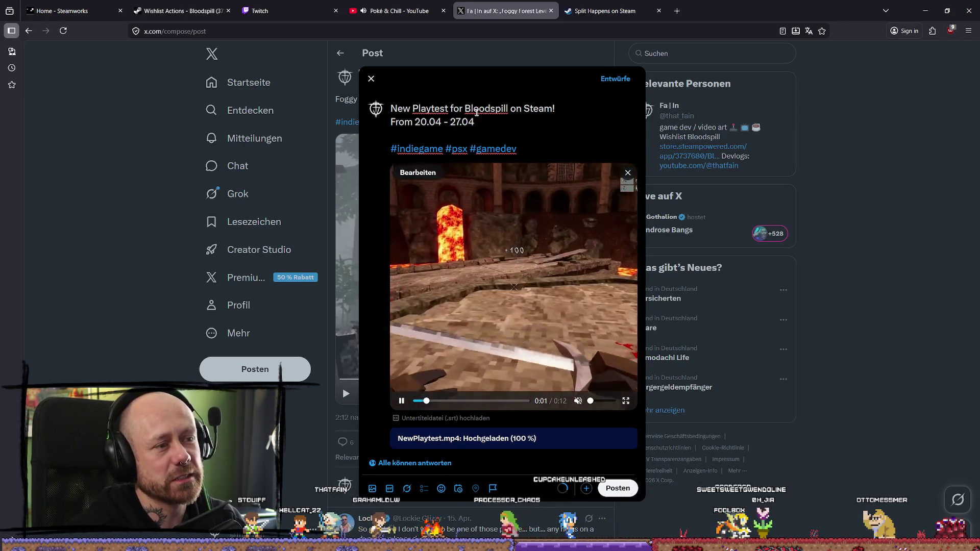
pyautogui.click(511, 109)
pyautogui.press('Delete')
pyautogui.press('Delete')
pyautogui.press('Delete')
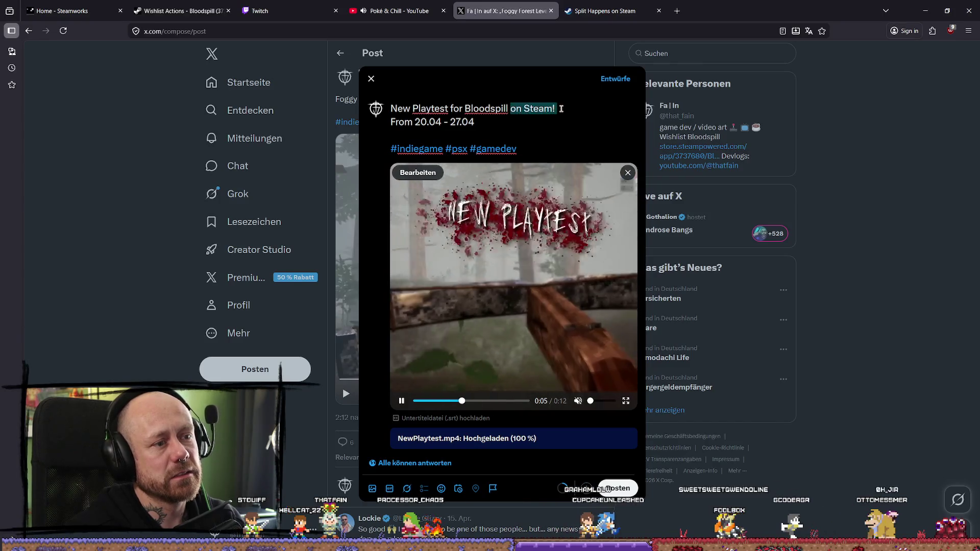
pyautogui.press('BackSpace')
pyautogui.press('BackSpace')
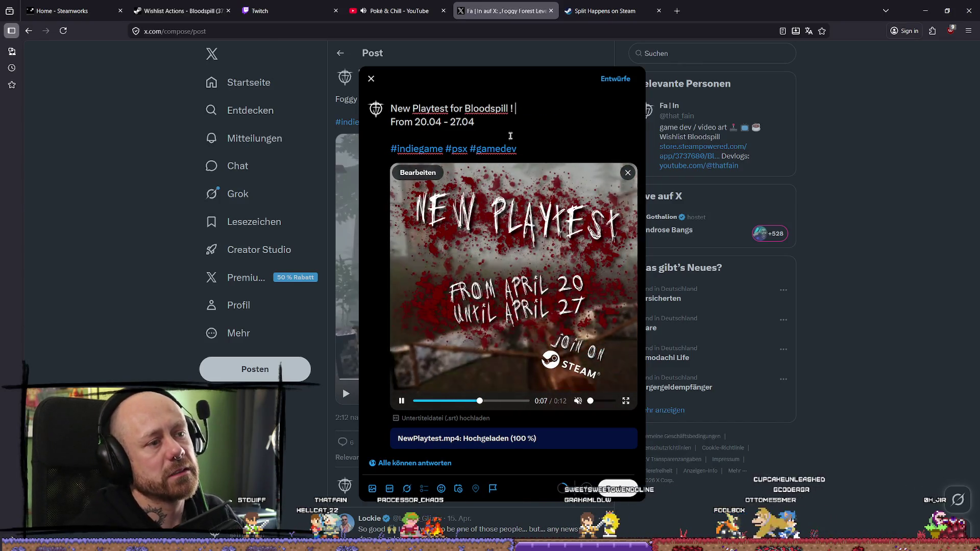
pyautogui.write('!')
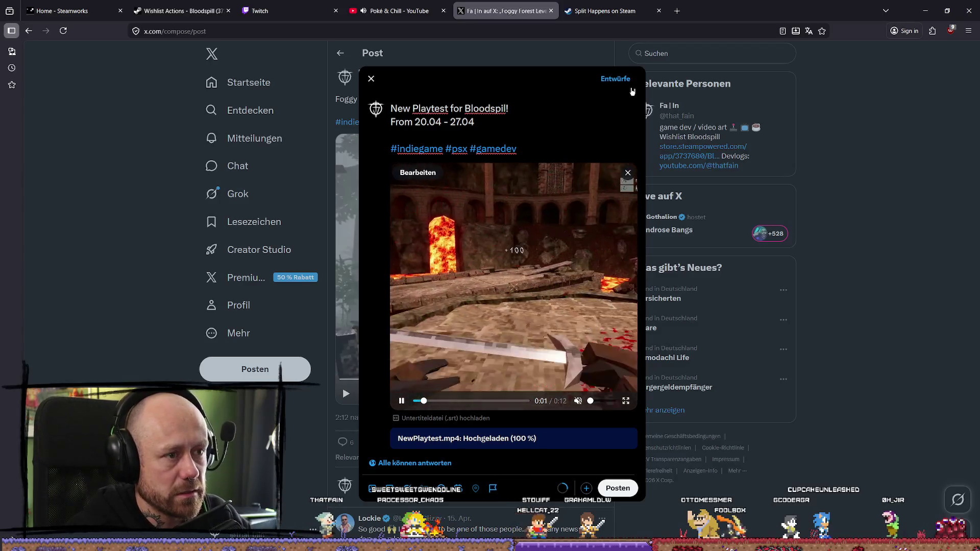
pyautogui.click(412, 109)
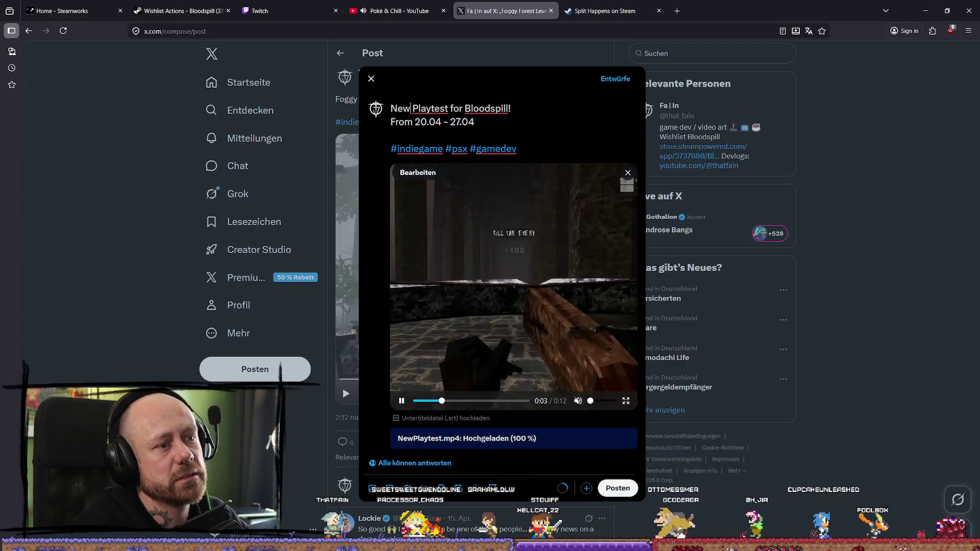
# - Reword the opening to 'There will be a new Playtest for Bloodspill!' and begin line two with 'Join on Steam from'
pyautogui.press('Home')
pyautogui.write('There ')
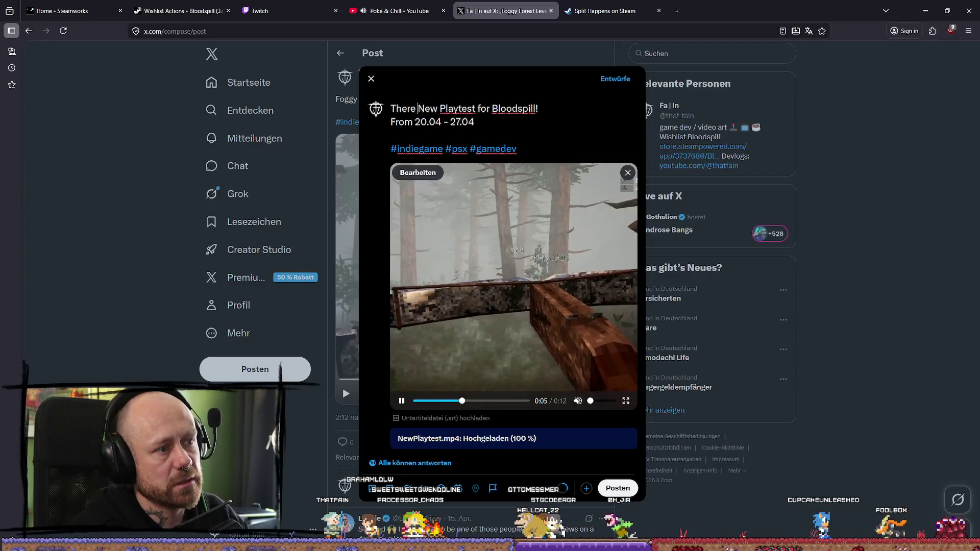
pyautogui.write('will be a')
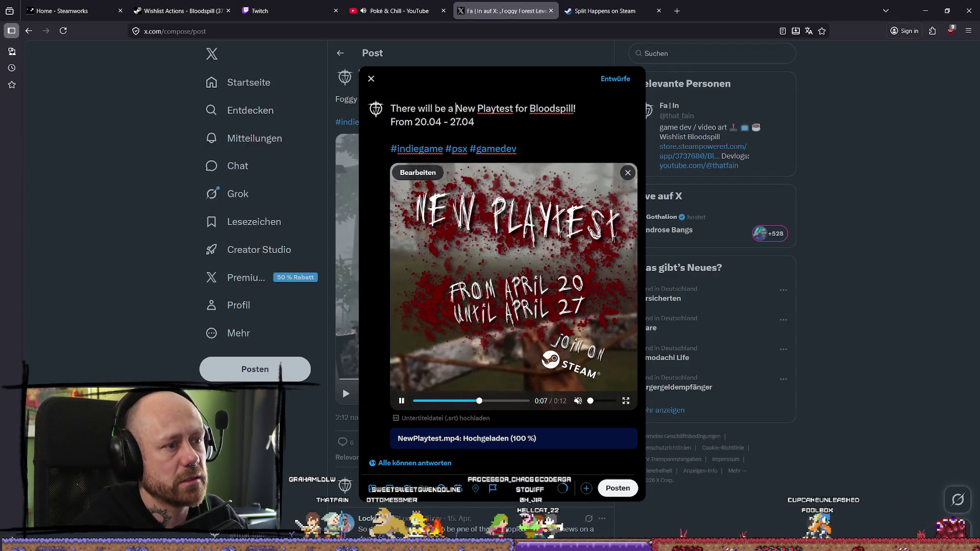
pyautogui.press('Delete')
pyautogui.write('n')
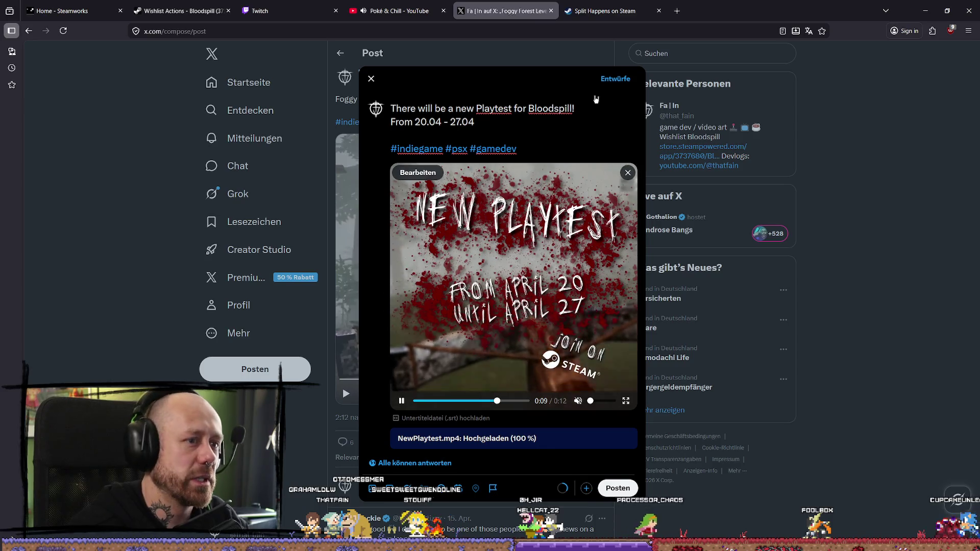
pyautogui.write('Jo')
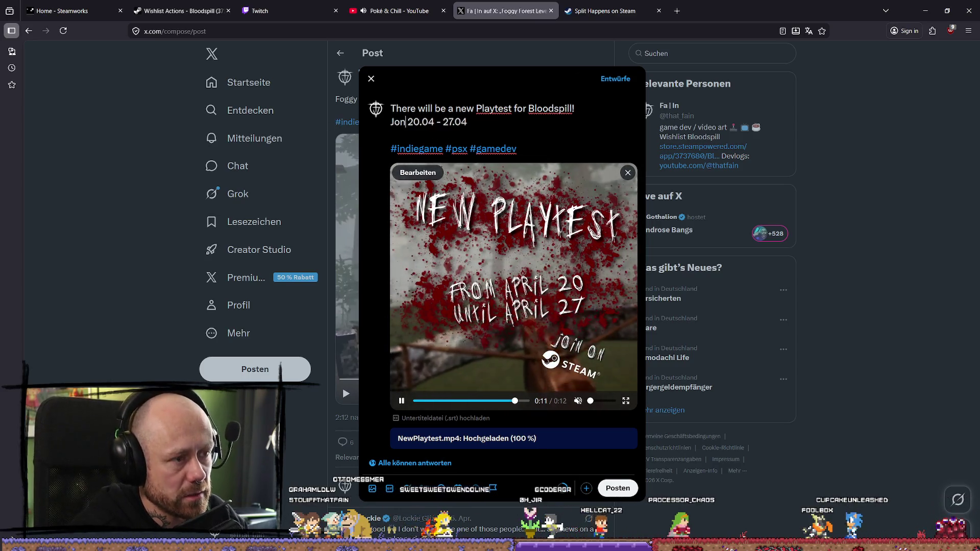
pyautogui.write('in on Steam')
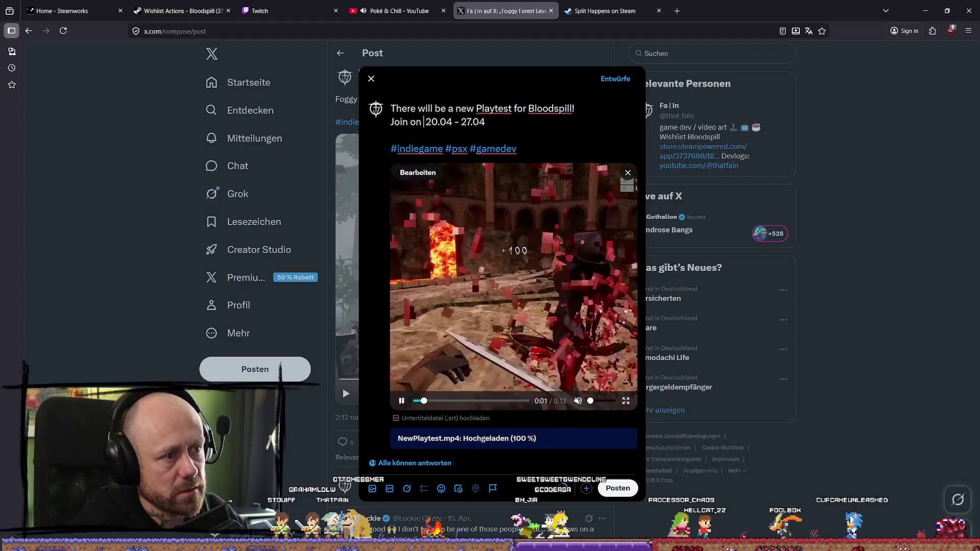
pyautogui.write(' from')
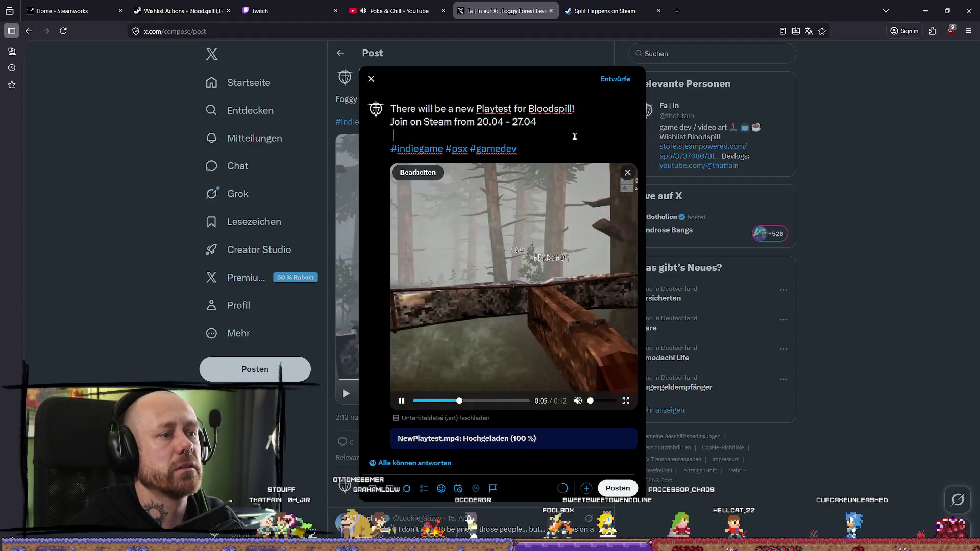
# - Add a full stop after 27.04 at the end of the dates line
pyautogui.click(535, 128)
pyautogui.click(535, 123)
pyautogui.write('.')
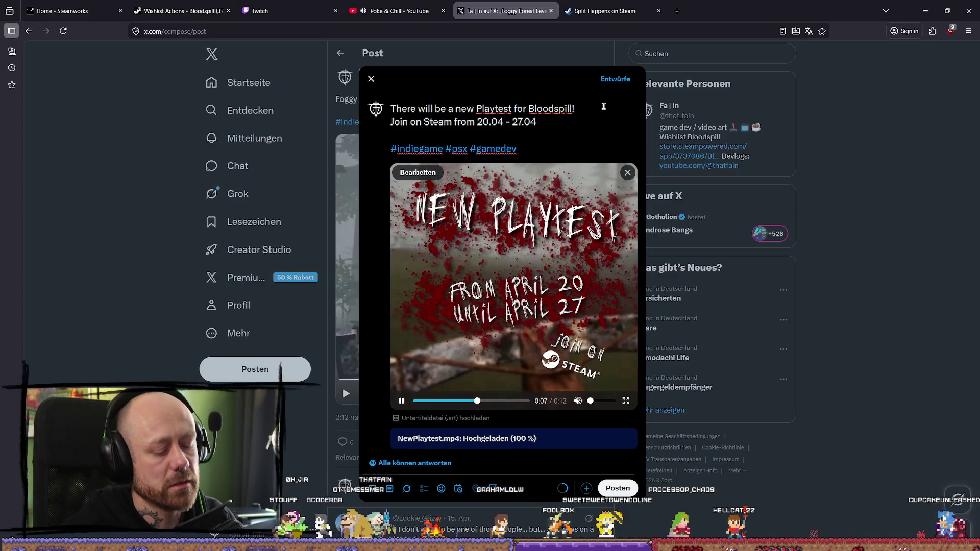
pyautogui.click(560, 128)
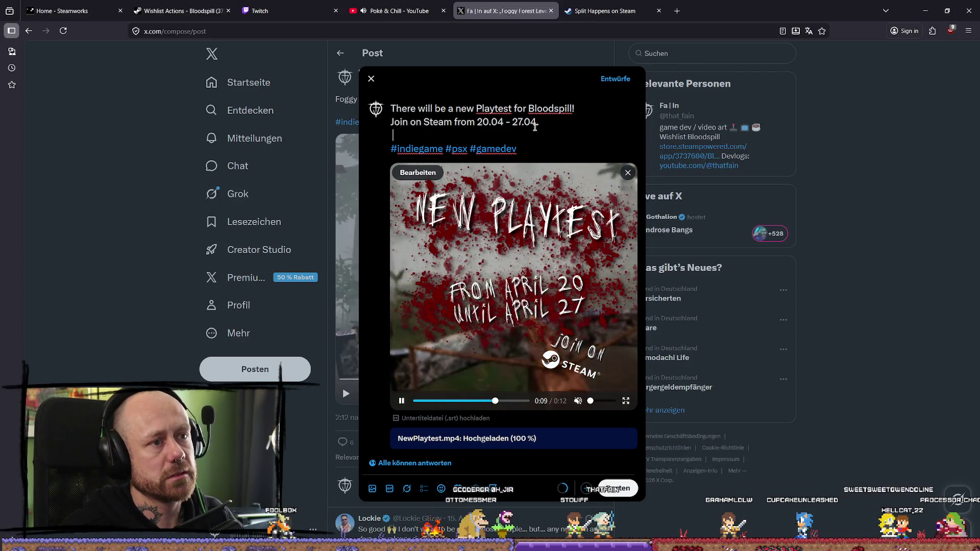
pyautogui.press('Up')
# - Replace 'Join' so line two reads 'Open for everyone on Steam from 20.04 - 27.04.'
pyautogui.hotkey('ctrl', 'shift', 'Right')
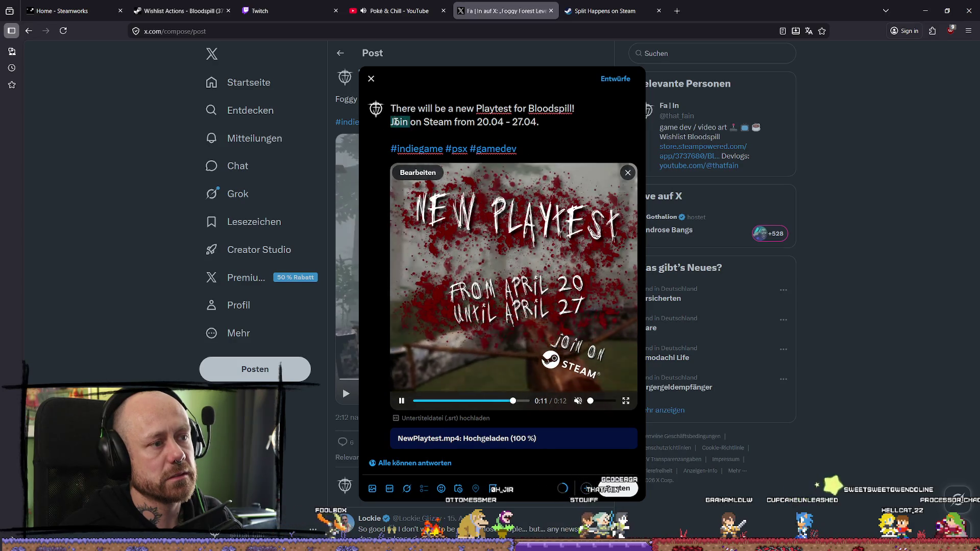
pyautogui.write('open f')
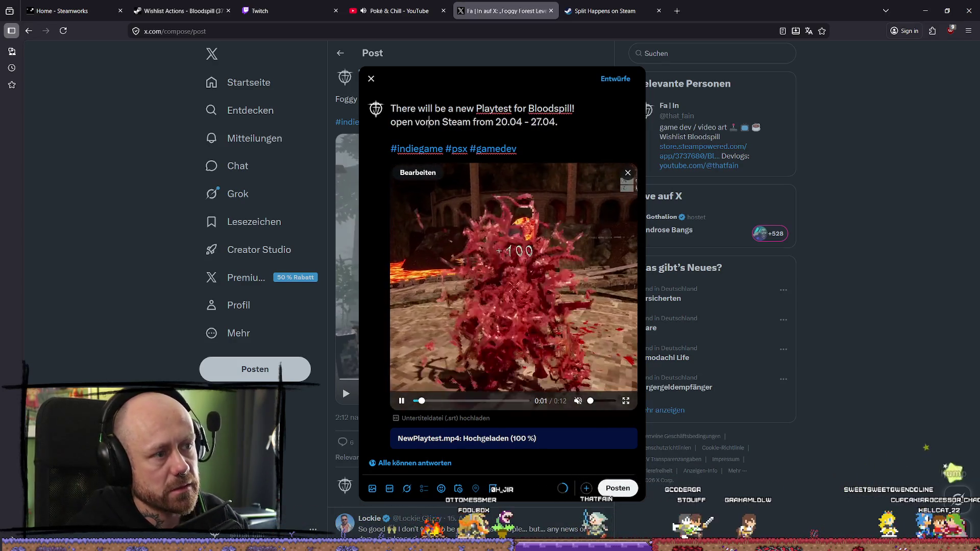
pyautogui.write('or everyon')
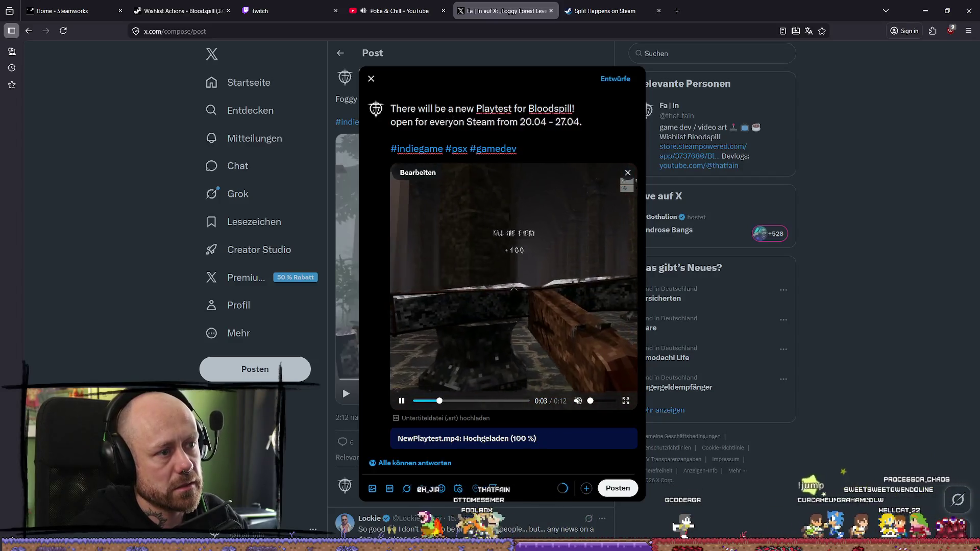
pyautogui.write('e')
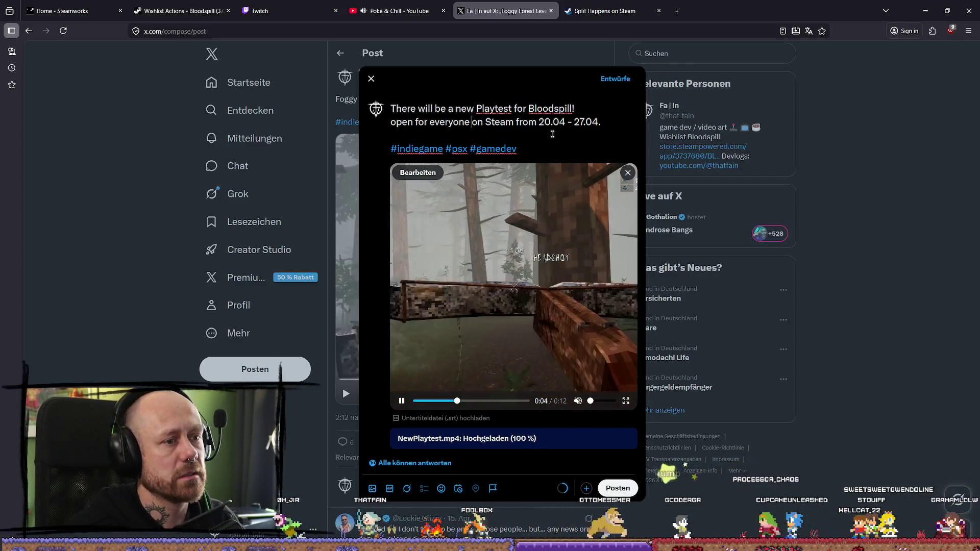
pyautogui.click(617, 128)
pyautogui.press('Home')
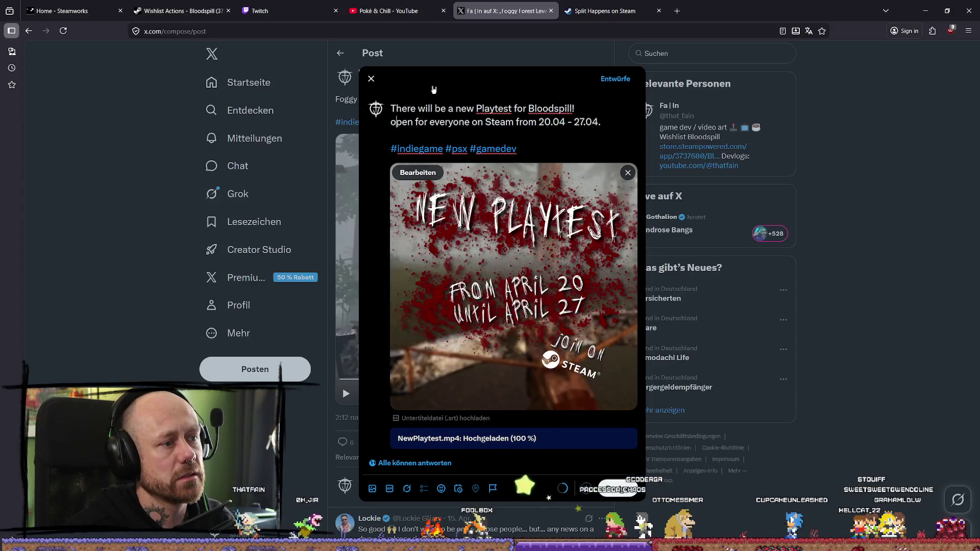
pyautogui.press('Delete')
pyautogui.write('P')
pyautogui.press('BackSpace')
pyautogui.write('O')
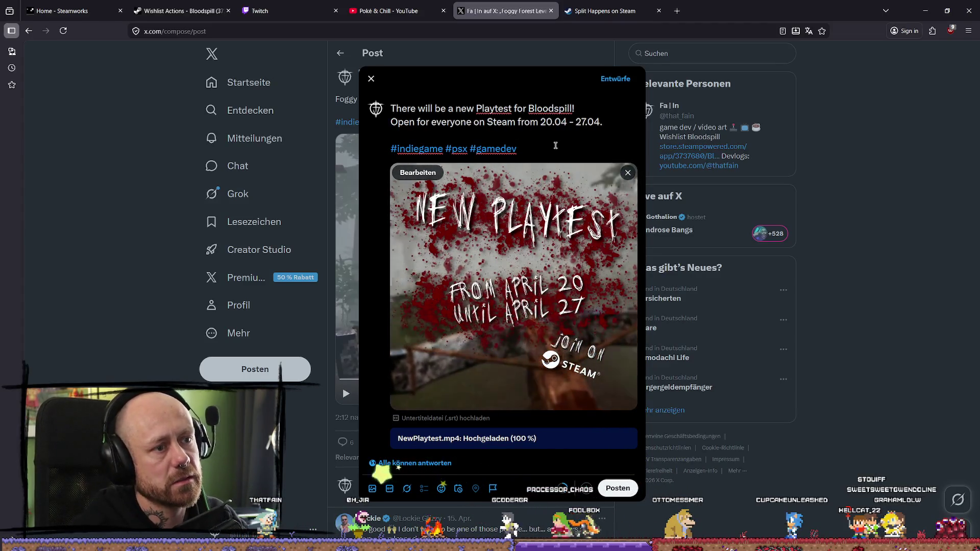
pyautogui.click(561, 150)
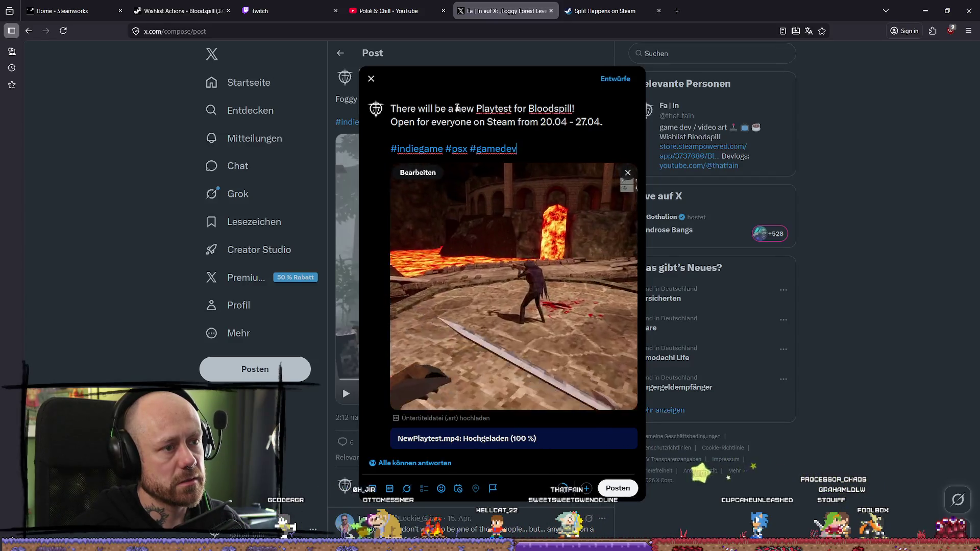
# - Remove 'There will be a' and capitalise 'New' in the headline 'New Playtest for Bloodspill!'
pyautogui.moveTo(457, 109); pyautogui.dragTo(398, 108)
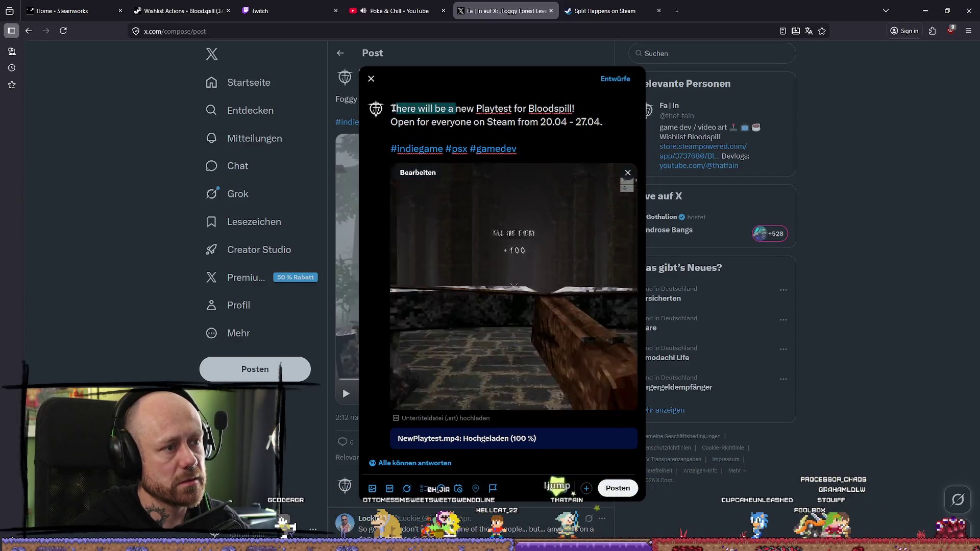
pyautogui.press('BackSpace')
pyautogui.press('Delete')
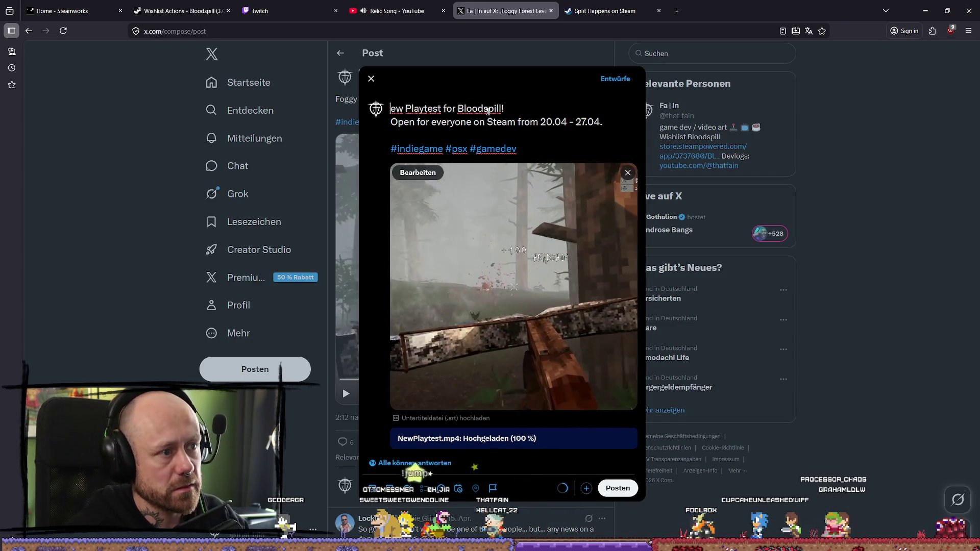
pyautogui.write('N')
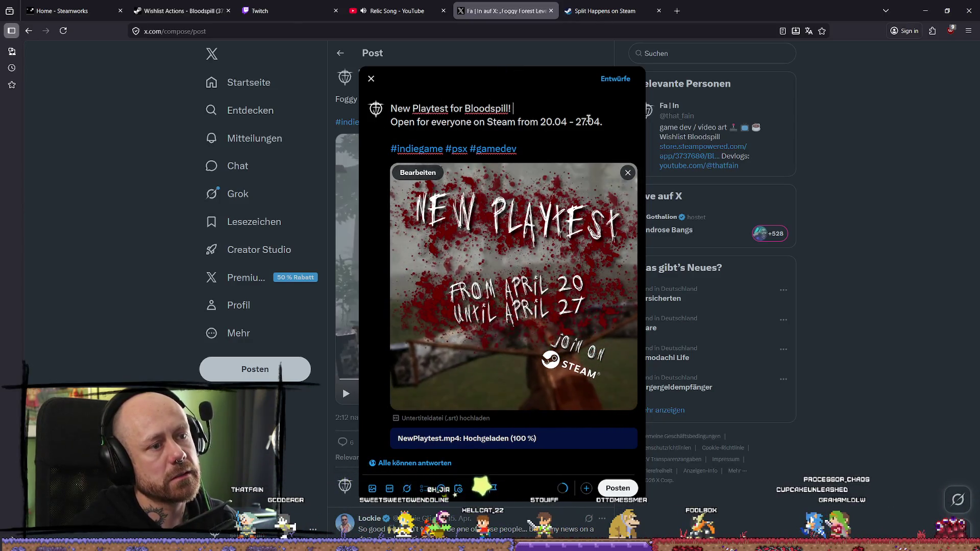
# - Unmute the video preview and copy the full post text
pyautogui.click(606, 123)
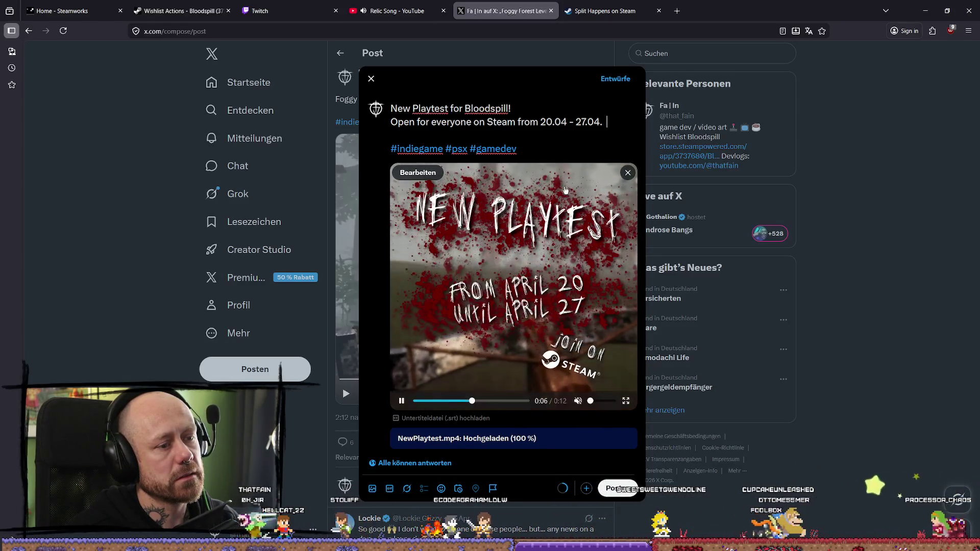
pyautogui.click(578, 400)
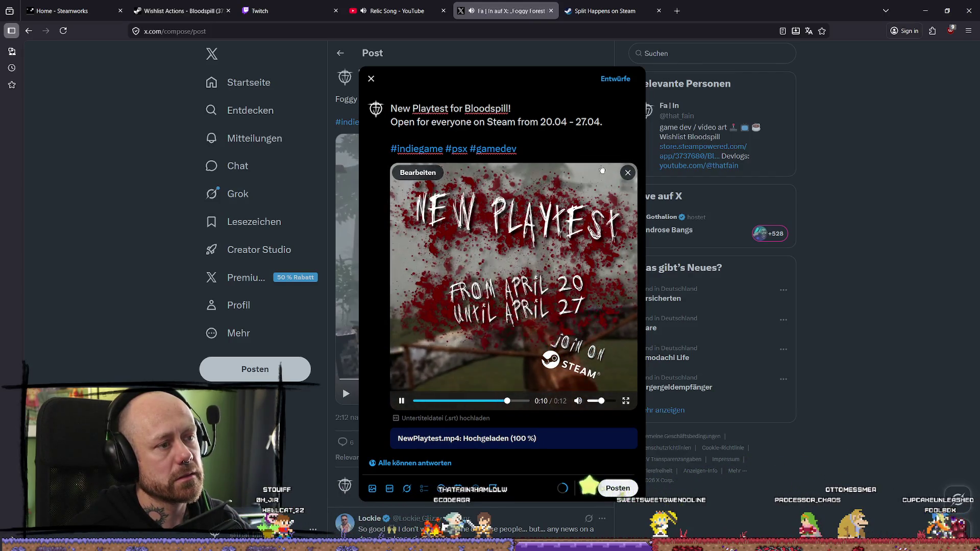
pyautogui.moveTo(542, 152)
pyautogui.mouseDown()
pyautogui.moveTo(409, 123)
pyautogui.moveTo(392, 106)
pyautogui.mouseUp()
pyautogui.hotkey('ctrl', 'c')
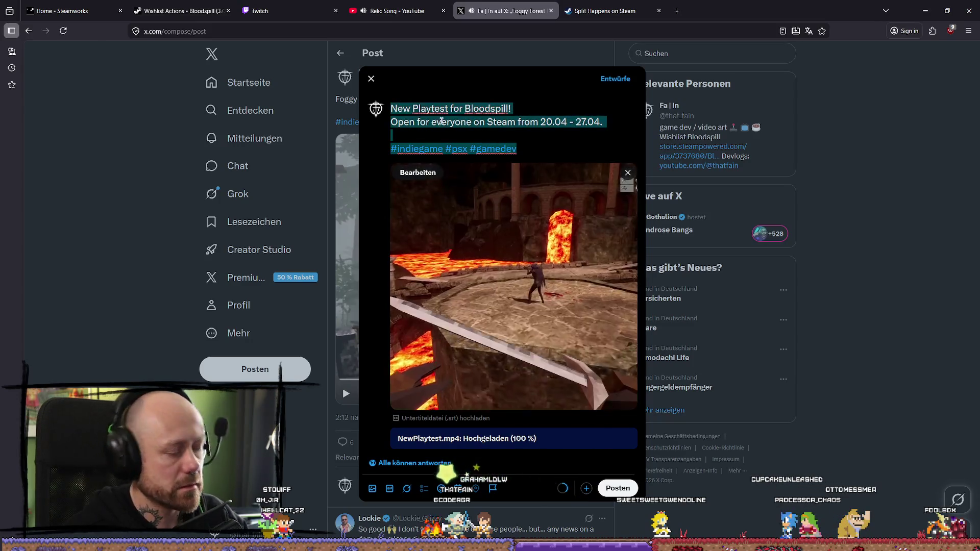
pyautogui.click(535, 153)
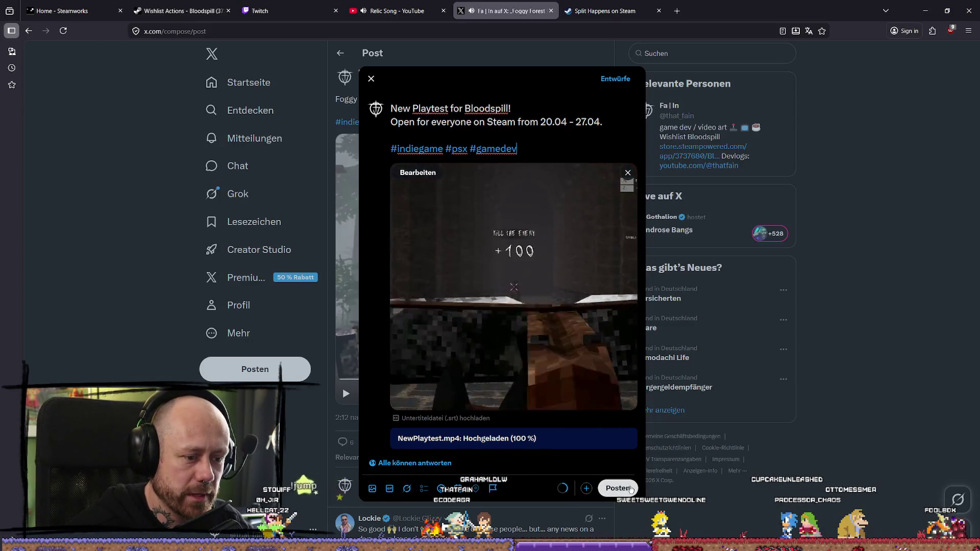
# - Publish the playtest post on X and return to the Split Happens store tab
pyautogui.click(618, 489)
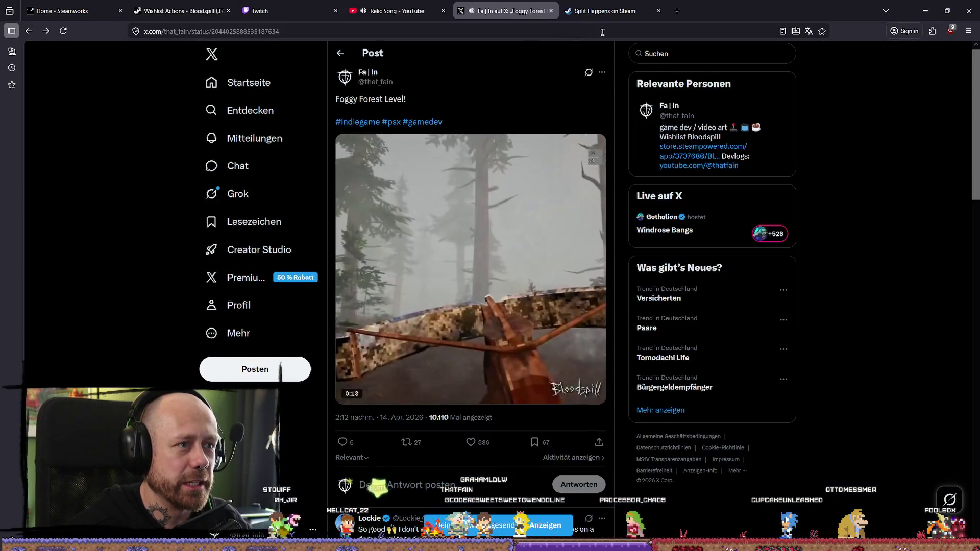
pyautogui.click(488, 30)
pyautogui.hotkey('ctrl', 'Tab')
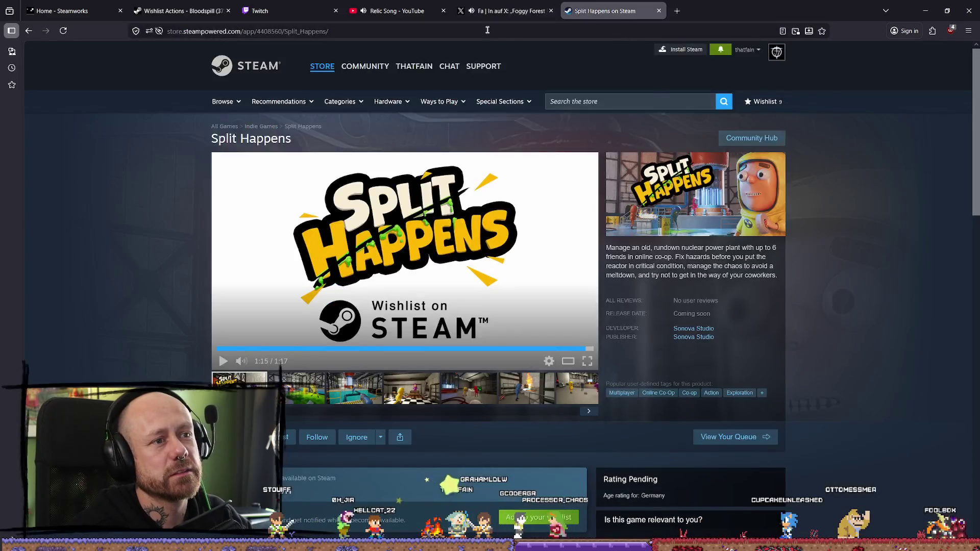
# - Load the Bluesky site from the address bar
pyautogui.click(488, 30)
pyautogui.write('blue')
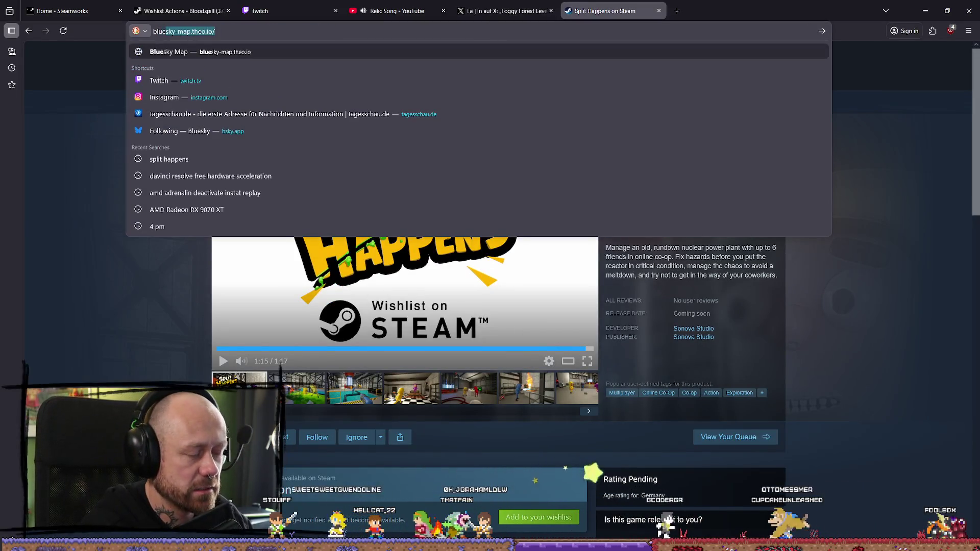
pyautogui.write('sky')
pyautogui.press('Down')
pyautogui.press('Down')
pyautogui.press('Down')
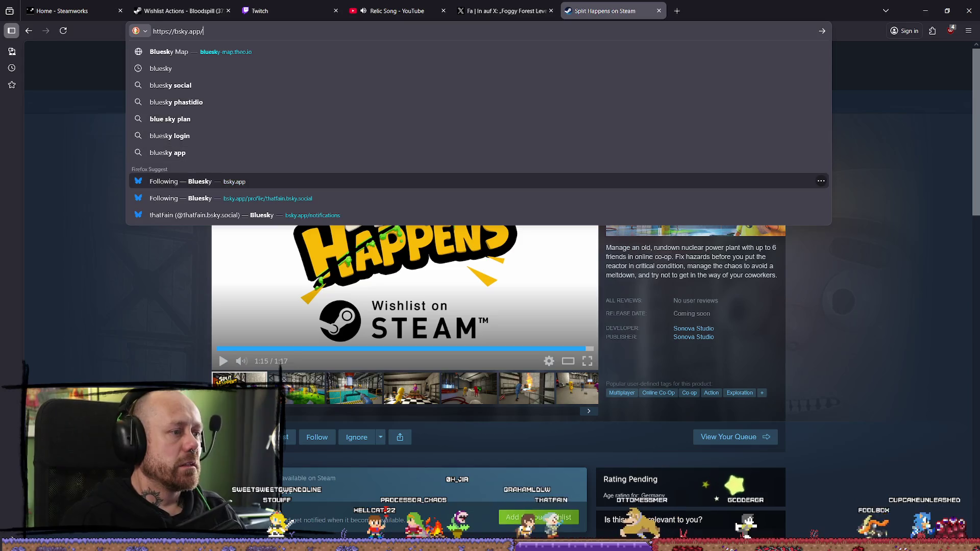
pyautogui.press('Return')
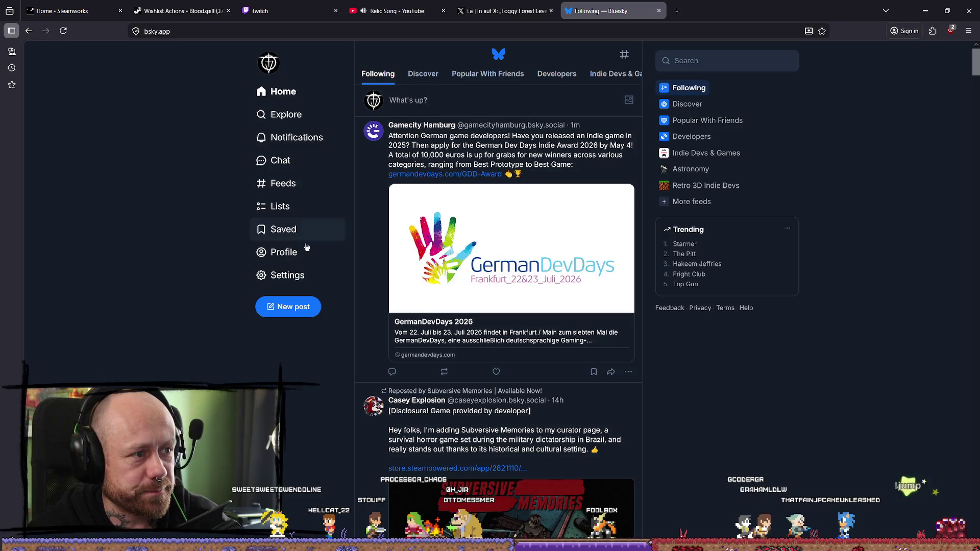
# - Start a new Bluesky post, paste the announcement text and choose NewPlaytest.mp4 to attach
pyautogui.click(289, 306)
pyautogui.hotkey('ctrl', 'v')
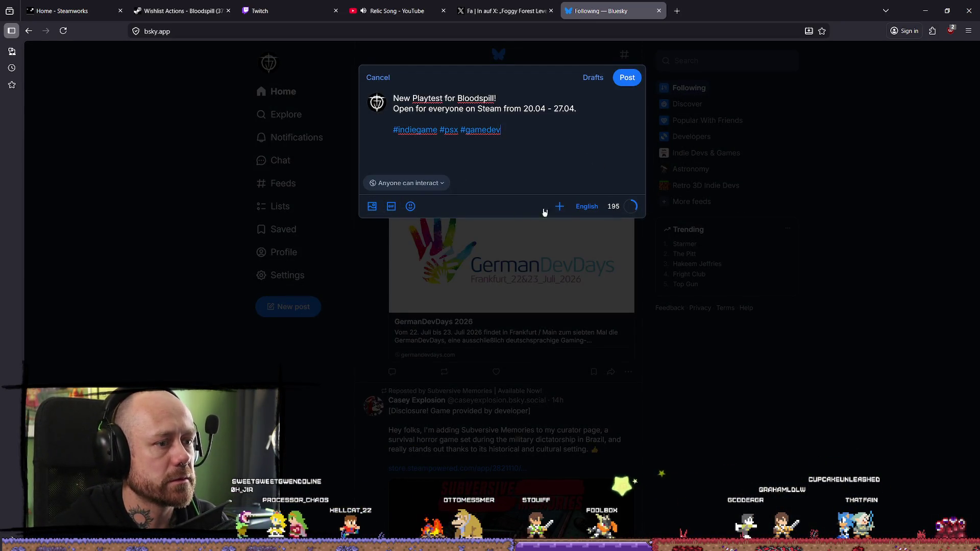
pyautogui.click(372, 206)
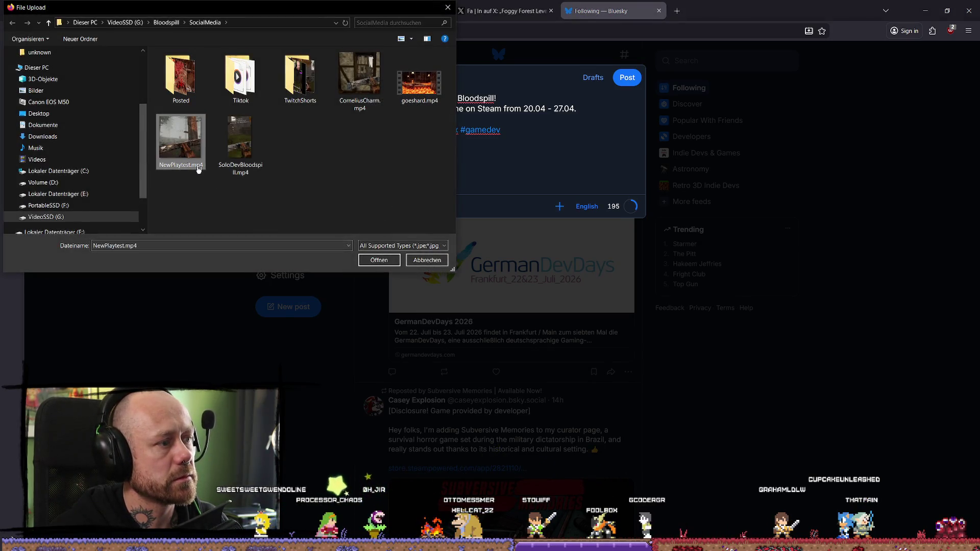
pyautogui.click(373, 260)
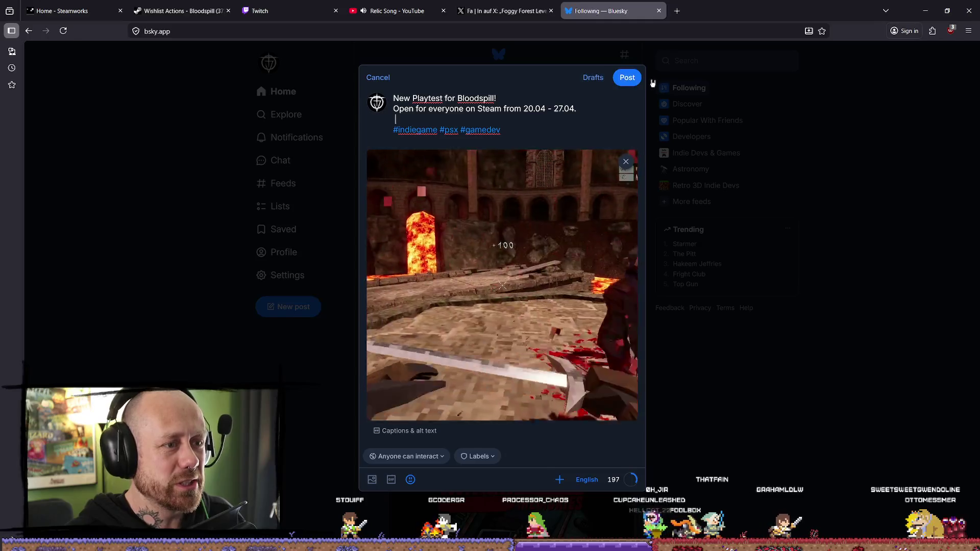
# - Post the Bluesky announcement with its NewPlaytest.mp4 video attached
pyautogui.click(628, 78)
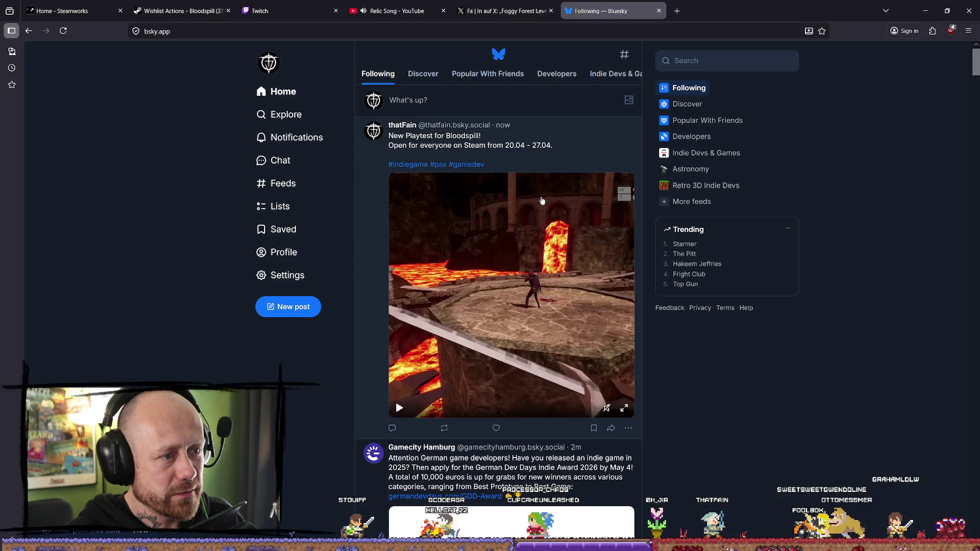
# - Play the newly posted playtest video and scroll through the Following feed
pyautogui.click(546, 267)
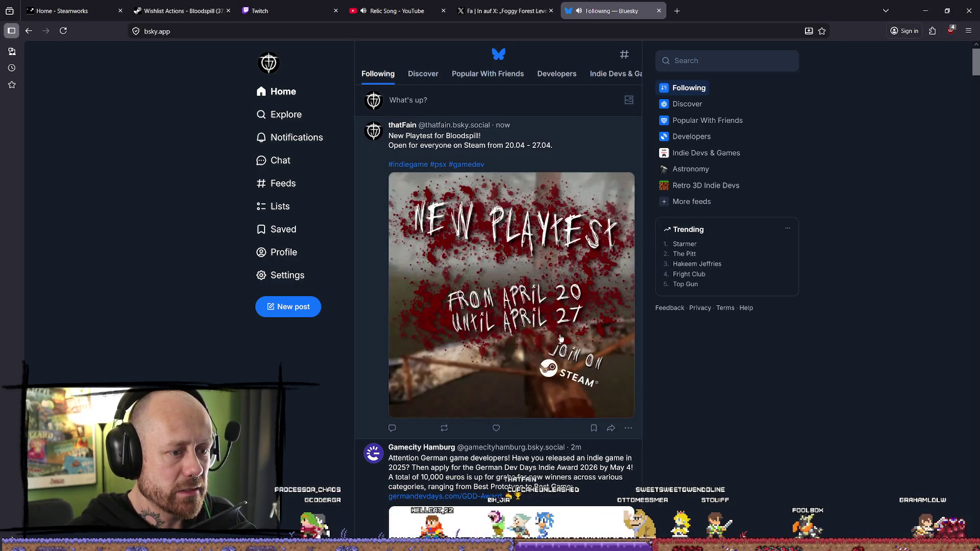
pyautogui.scroll(-5, 534, 267)
pyautogui.scroll(-12, 534, 267)
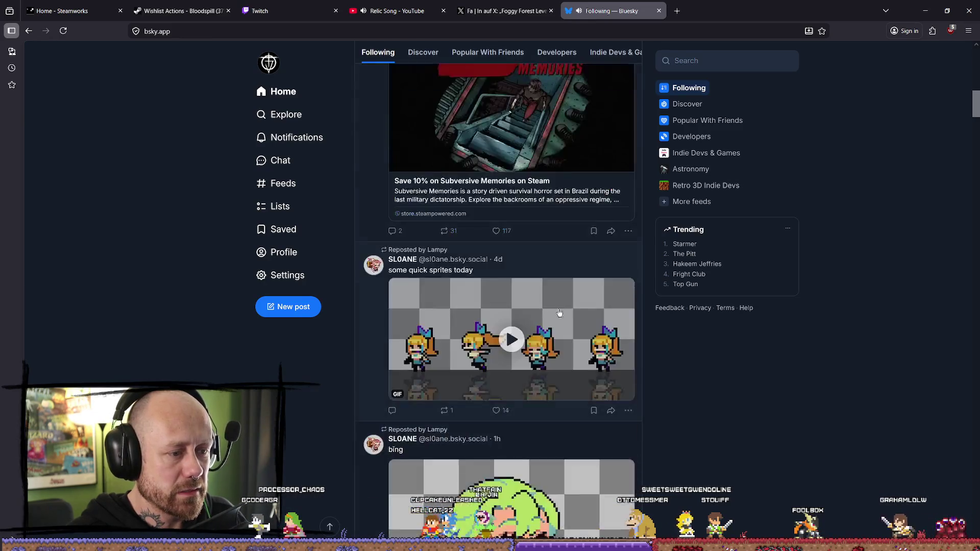
pyautogui.scroll(3, 534, 265)
pyautogui.scroll(-1, 575, 245)
pyautogui.scroll(-20, 575, 245)
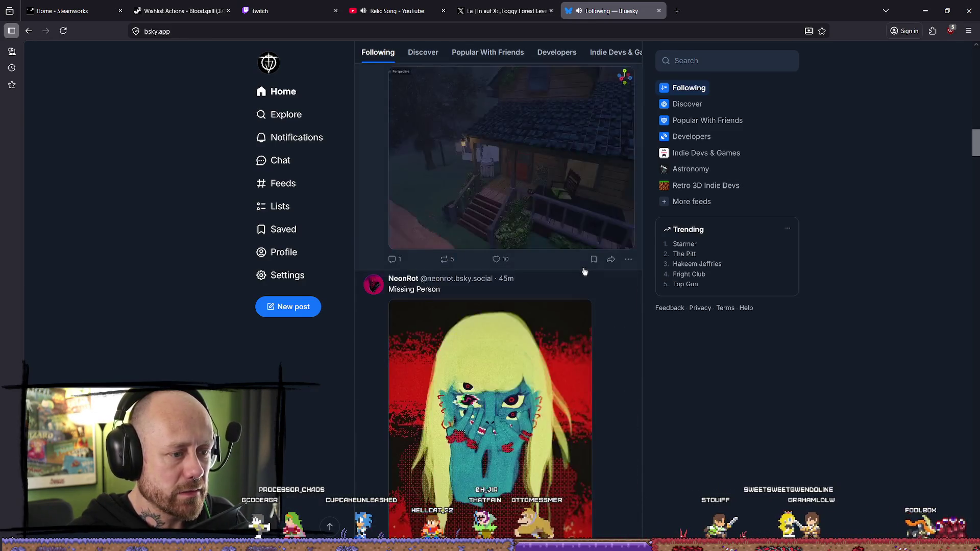
pyautogui.scroll(-12, 588, 269)
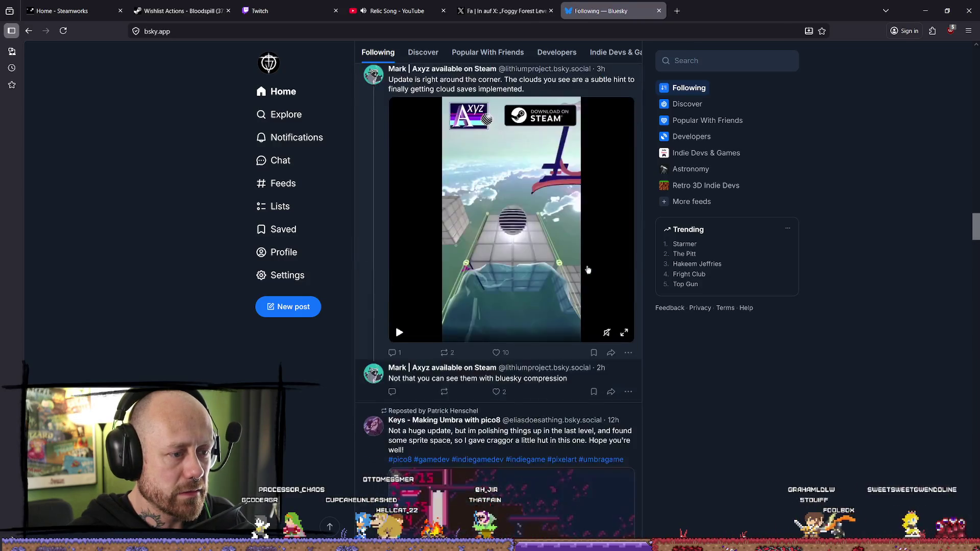
# - Check Notifications showing the playtest post's repost, then close the Bluesky tab
pyautogui.scroll(7, 590, 268)
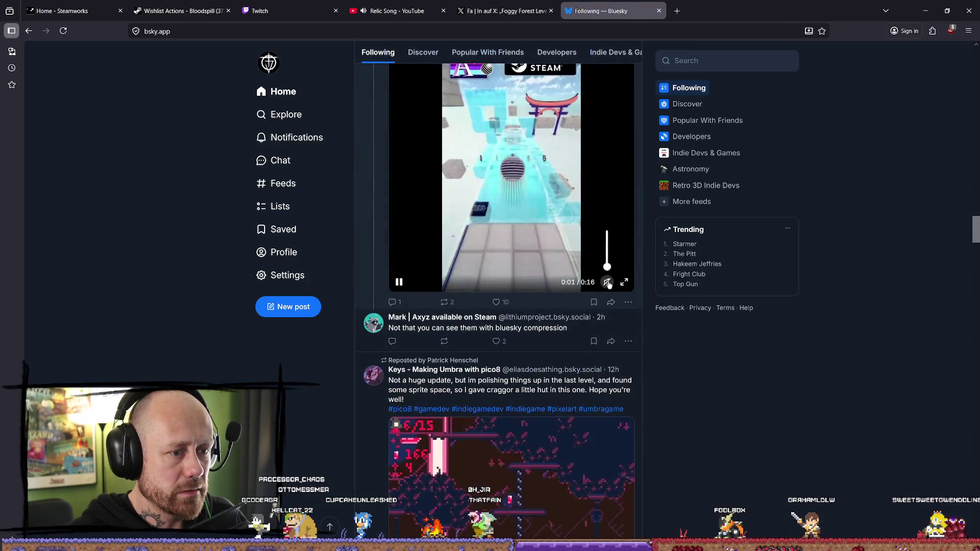
pyautogui.scroll(2, 588, 273)
pyautogui.scroll(-15, 585, 277)
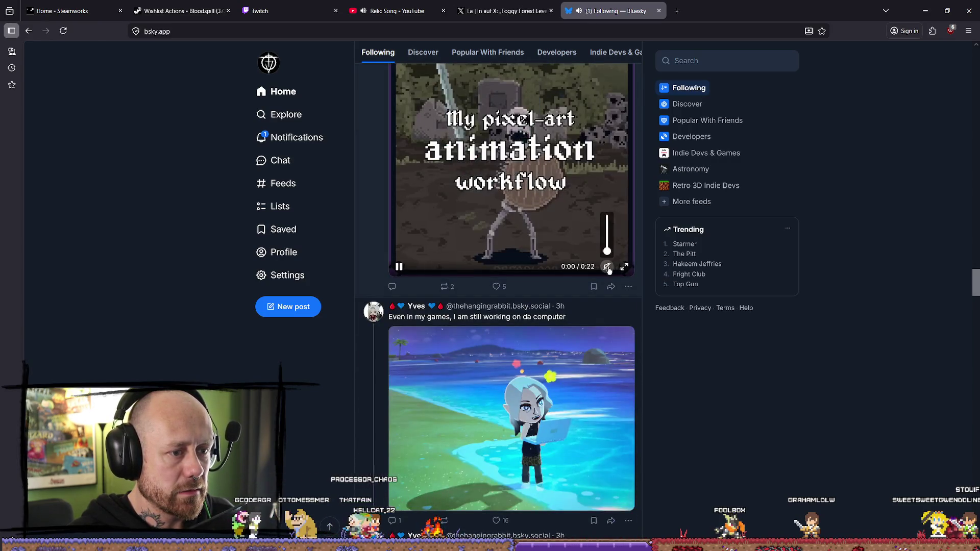
pyautogui.scroll(4, 602, 229)
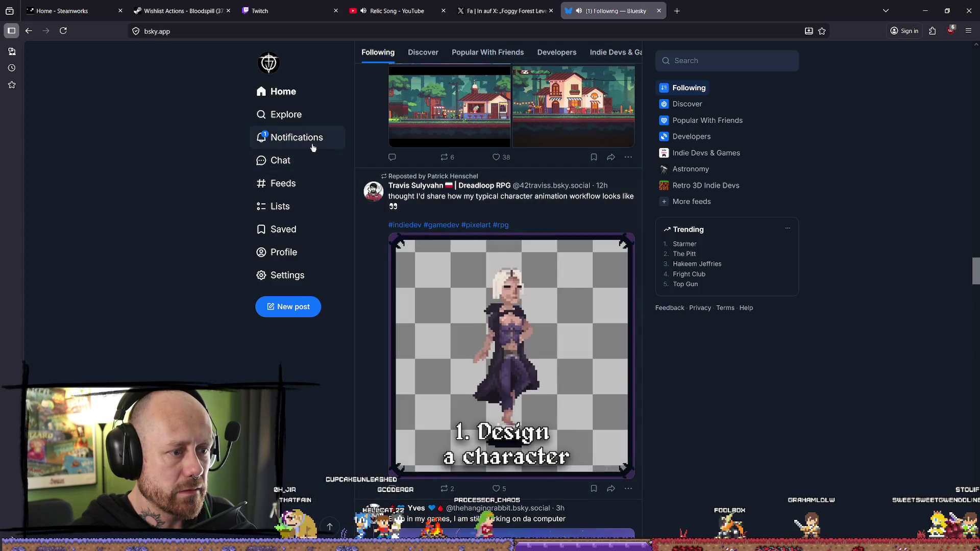
pyautogui.click(317, 144)
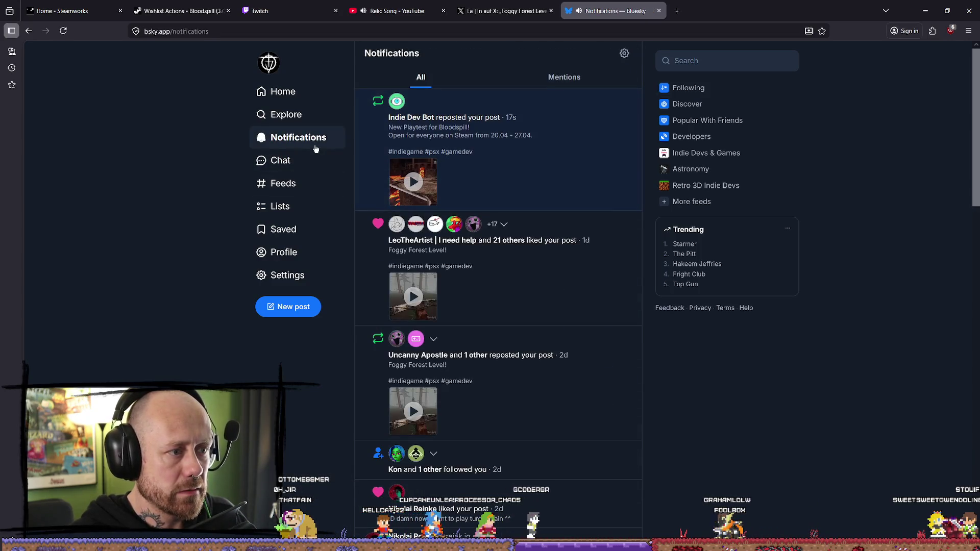
pyautogui.click(659, 12)
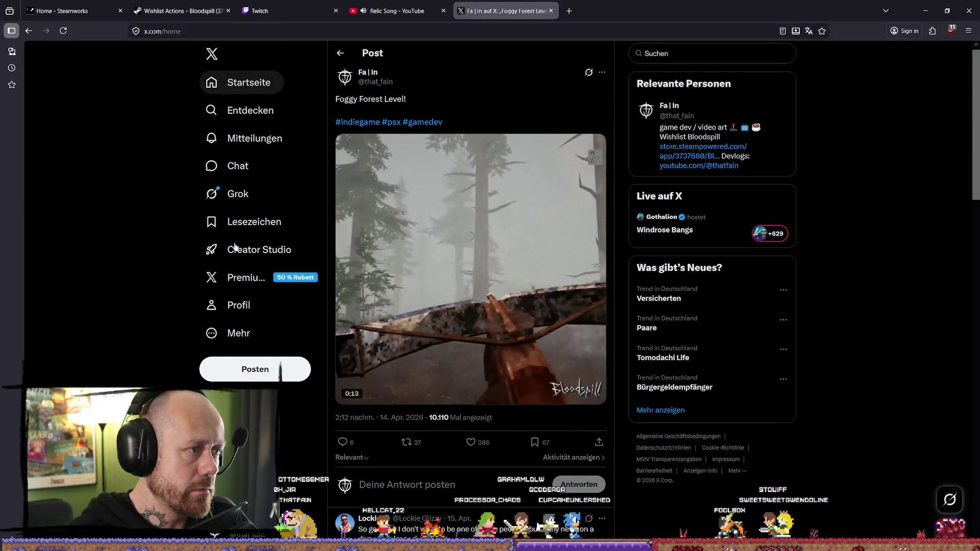
# - On the X profile, play the published Bloodspill playtest post's video with sound
pyautogui.click(240, 304)
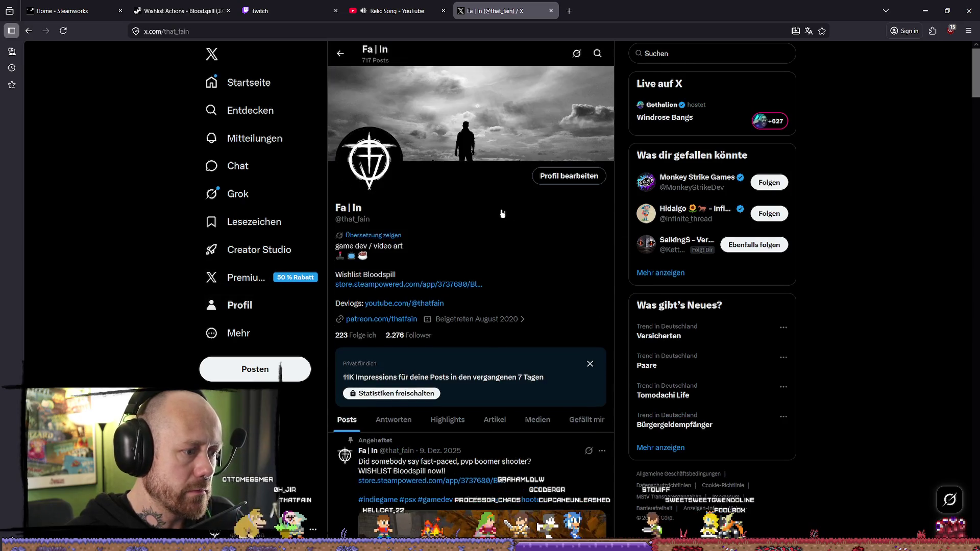
pyautogui.scroll(-10, 503, 213)
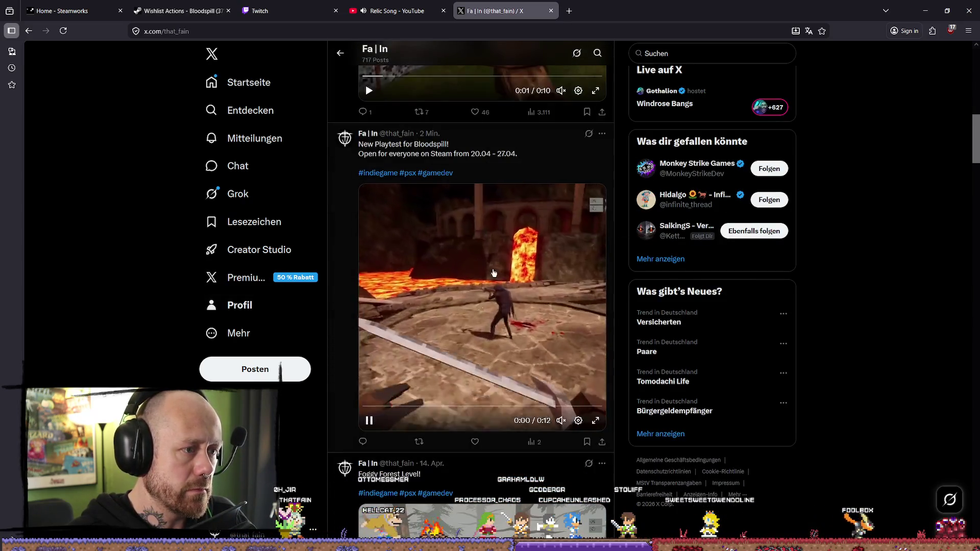
pyautogui.click(494, 273)
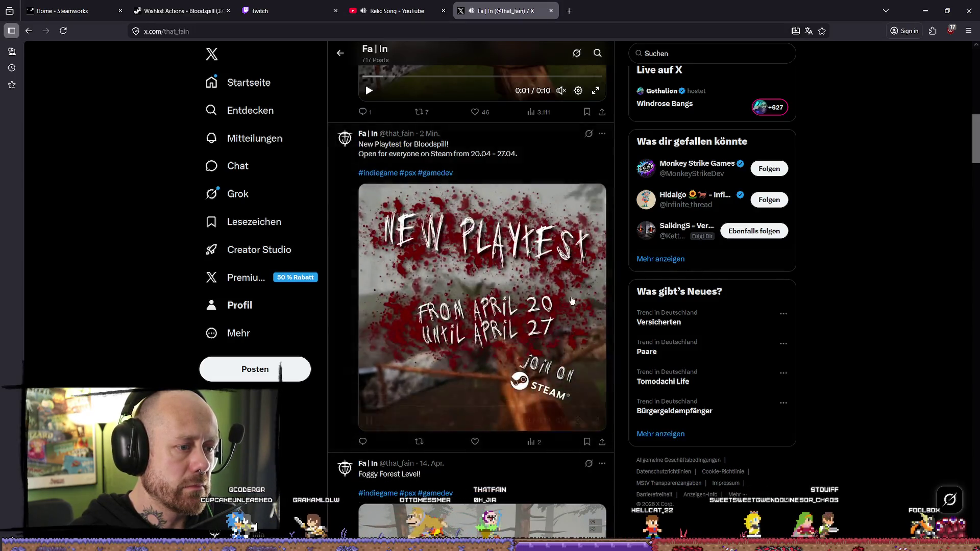
pyautogui.click(570, 13)
# - Load instagram in the new browser tab
pyautogui.write('i')
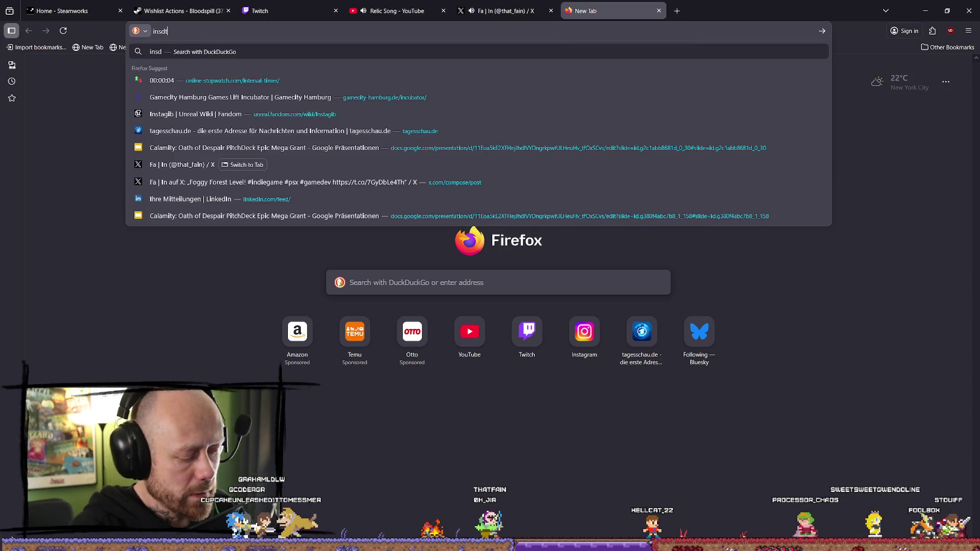
pyautogui.press('BackSpace')
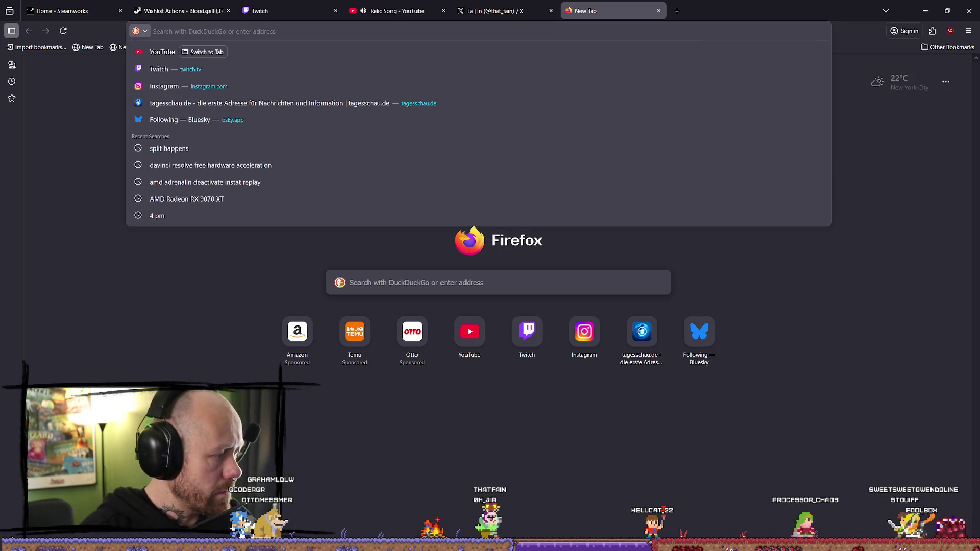
pyautogui.write('instagram.com')
pyautogui.press('Return')
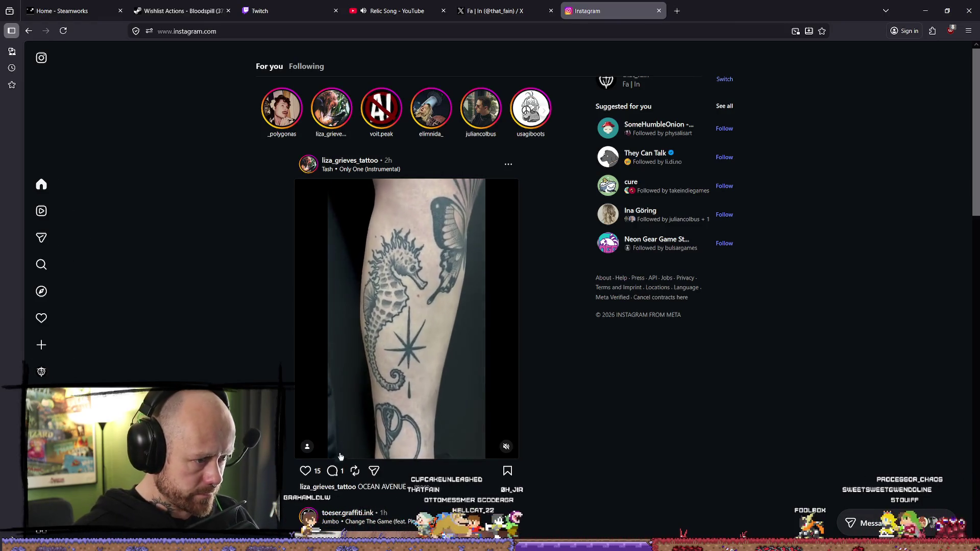
# - Start a new Instagram post from the Create menu
pyautogui.click(306, 471)
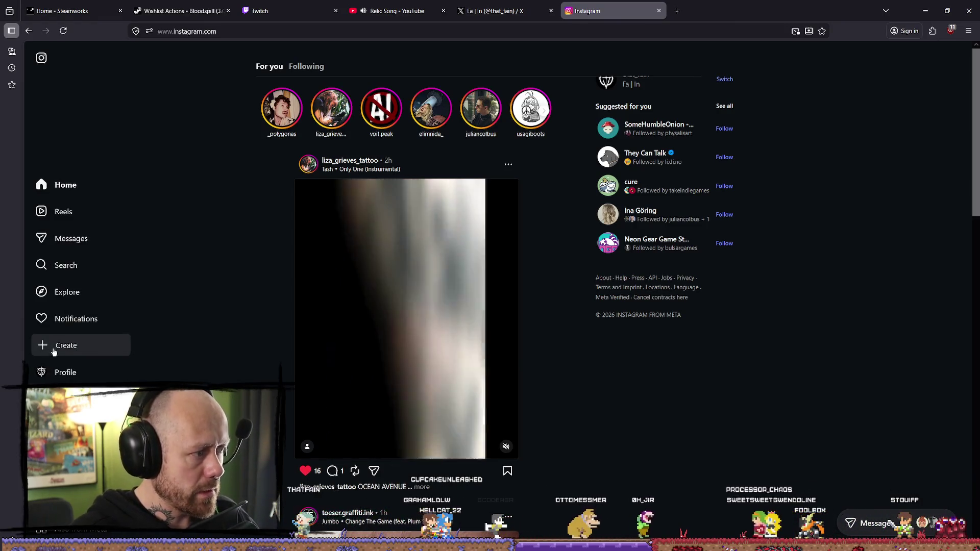
pyautogui.click(102, 345)
pyautogui.click(72, 366)
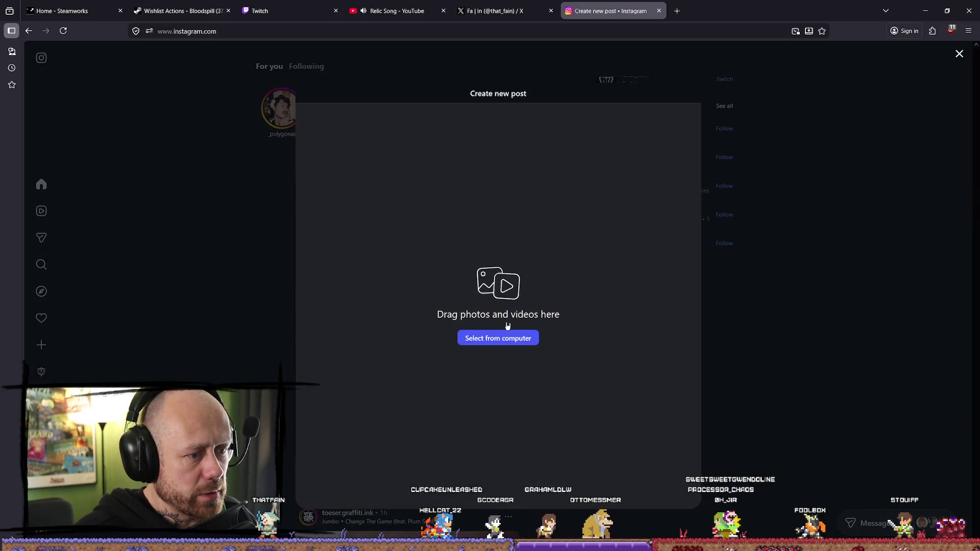
# - Upload NewPlaytest.mp4 from the computer and accept the default crop
pyautogui.click(505, 346)
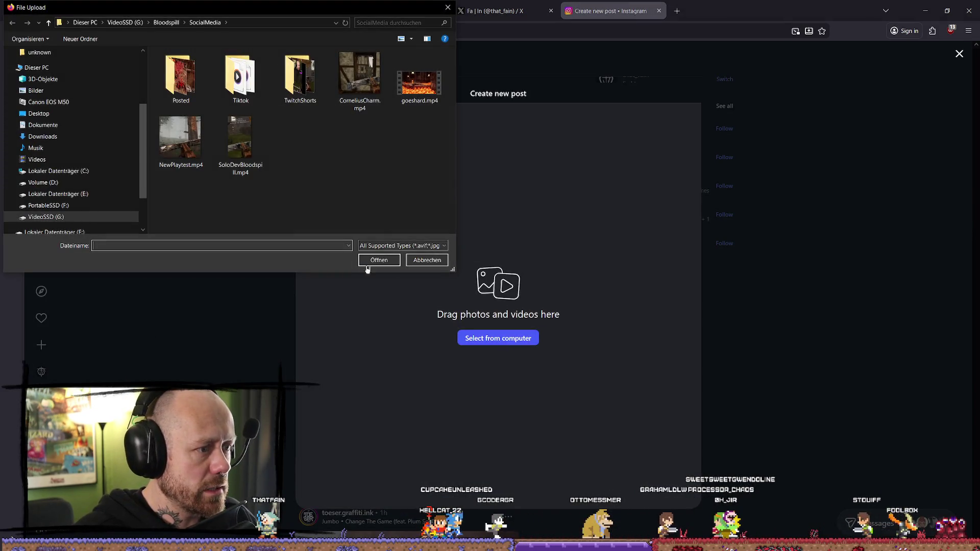
pyautogui.click(180, 138)
pyautogui.click(380, 260)
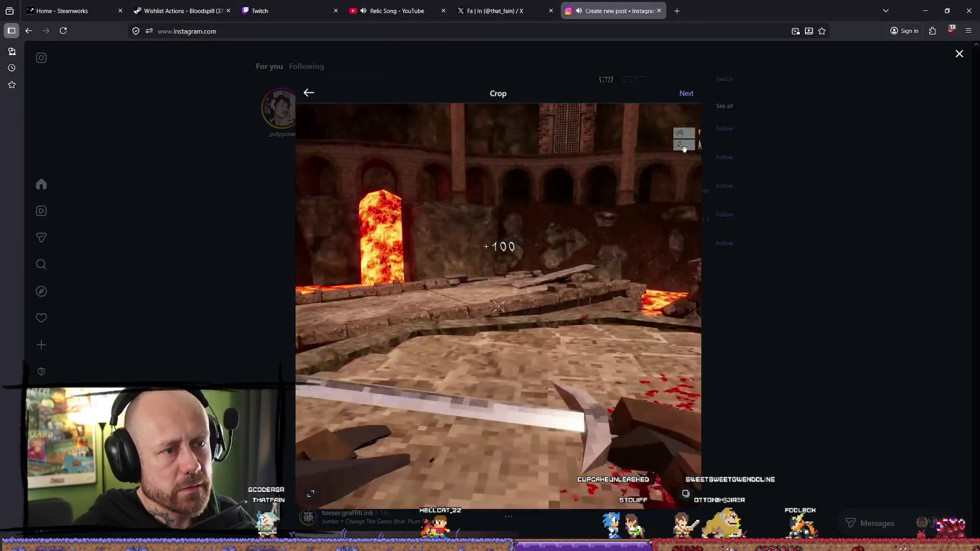
pyautogui.click(687, 94)
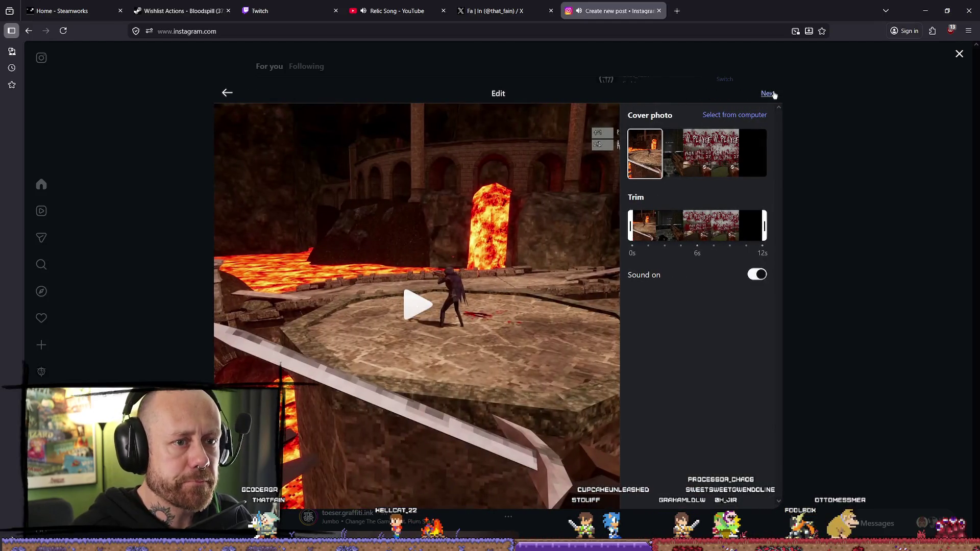
pyautogui.click(773, 95)
# - Paste the playtest announcement caption with hashtags and share the reel
pyautogui.write('New Playtest for Bloodspill! Open for everyone on Steam from 20.04 - 27.04.  #indiegame #psx #gamedev')
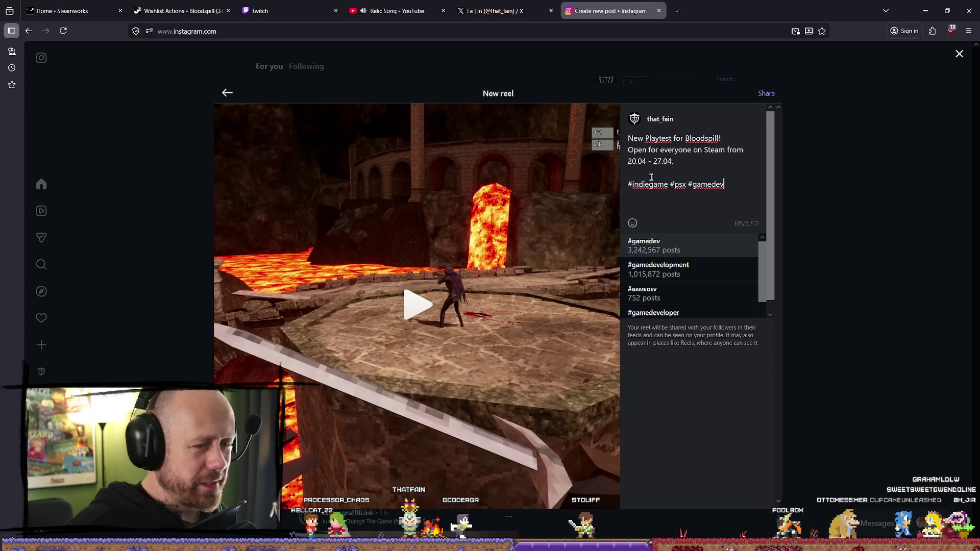
pyautogui.click(690, 174)
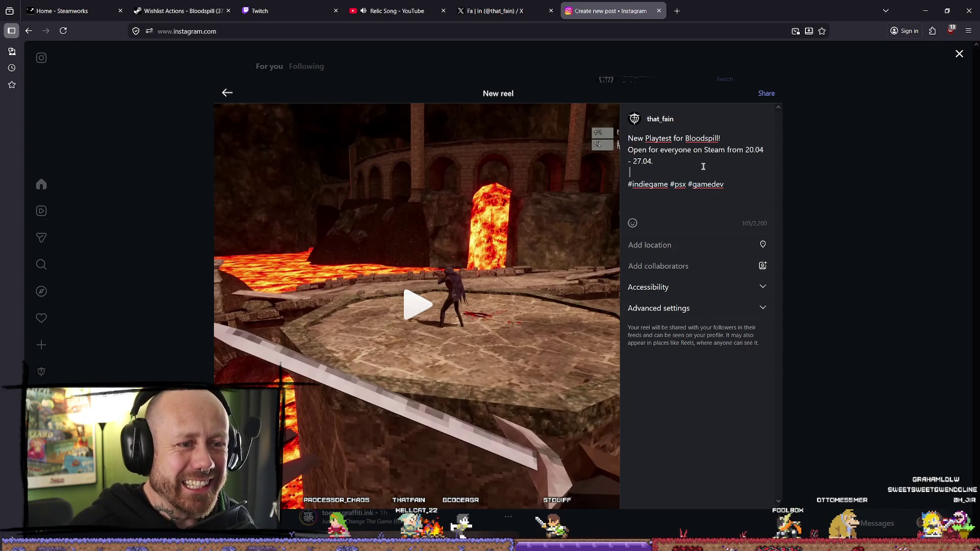
pyautogui.click(768, 94)
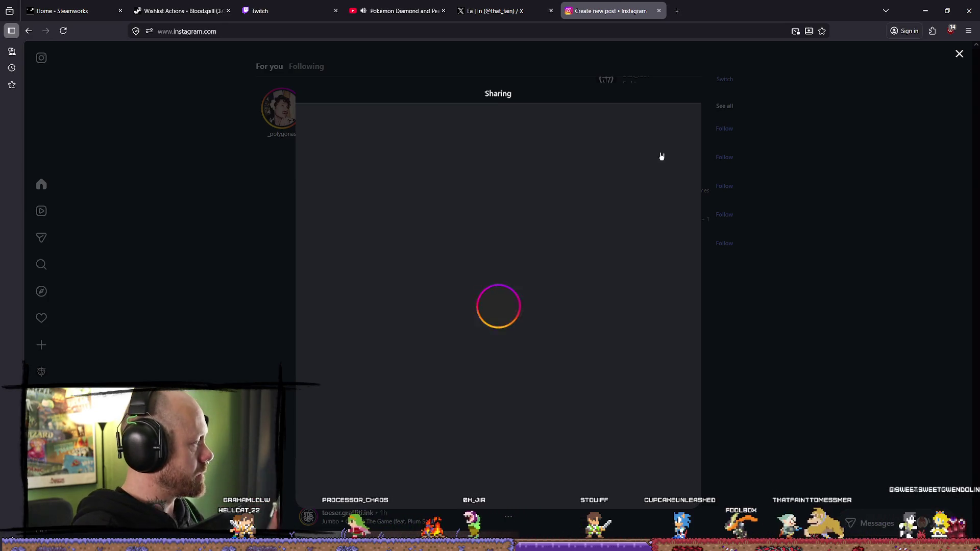
# - Glance at the YouTube tab, then jump the NewPlaytest video to its April 20–27 playtest end card
pyautogui.click(396, 10)
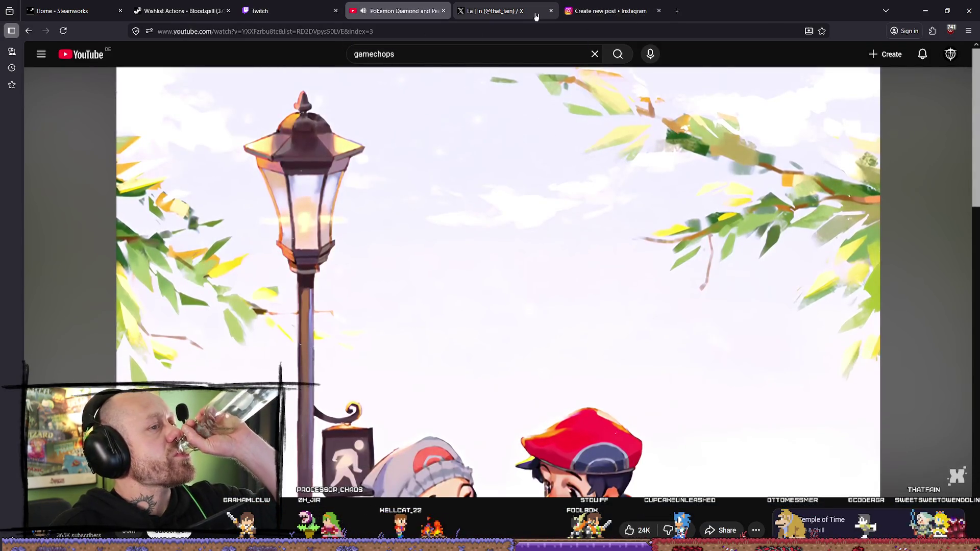
pyautogui.hotkey('ctrl', 'Tab')
pyautogui.hotkey('ctrl', 'Tab')
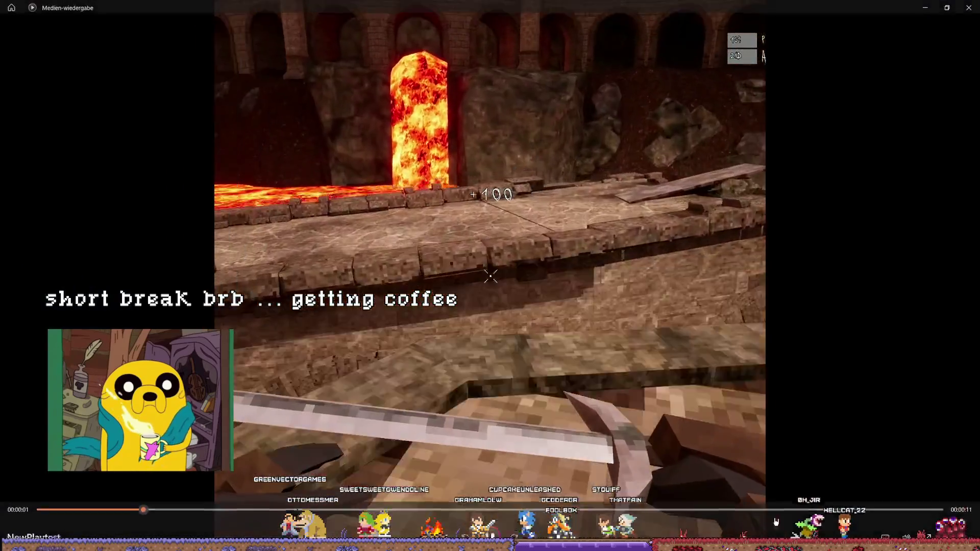
pyautogui.click(776, 522)
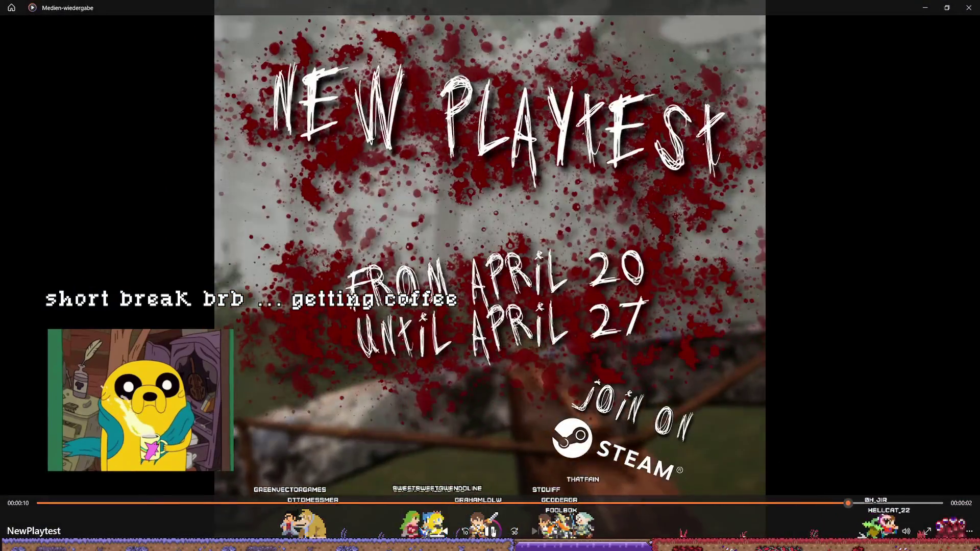
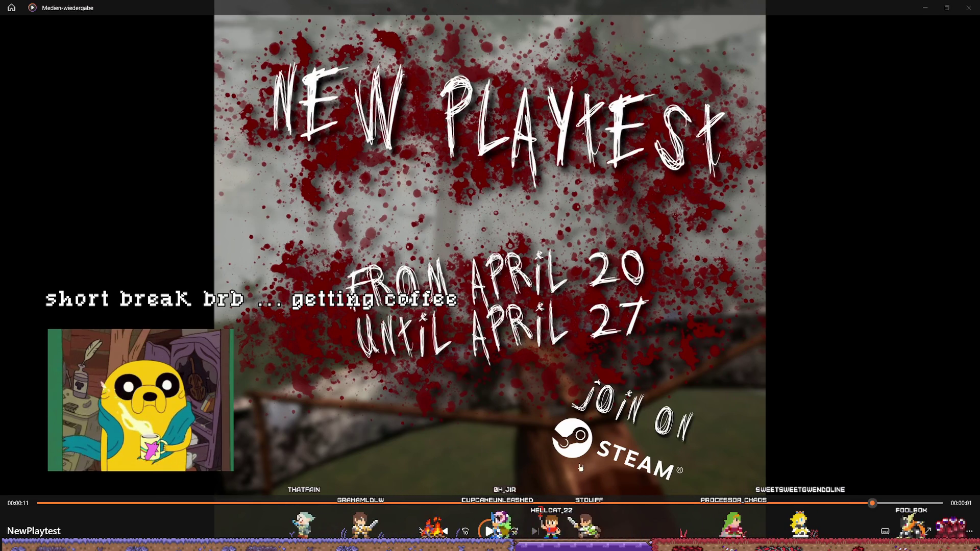
# - Finish previewing NewPlaytest fullscreen in Media Player, then return to the Instagram tab in Firefox
pyautogui.click(928, 532)
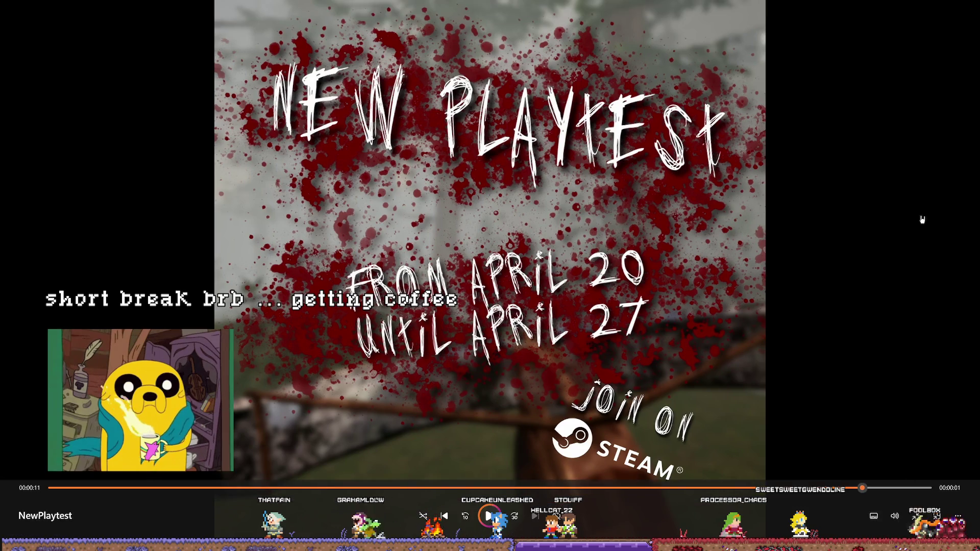
pyautogui.press('Escape')
pyautogui.hotkey('alt', 'Tab')
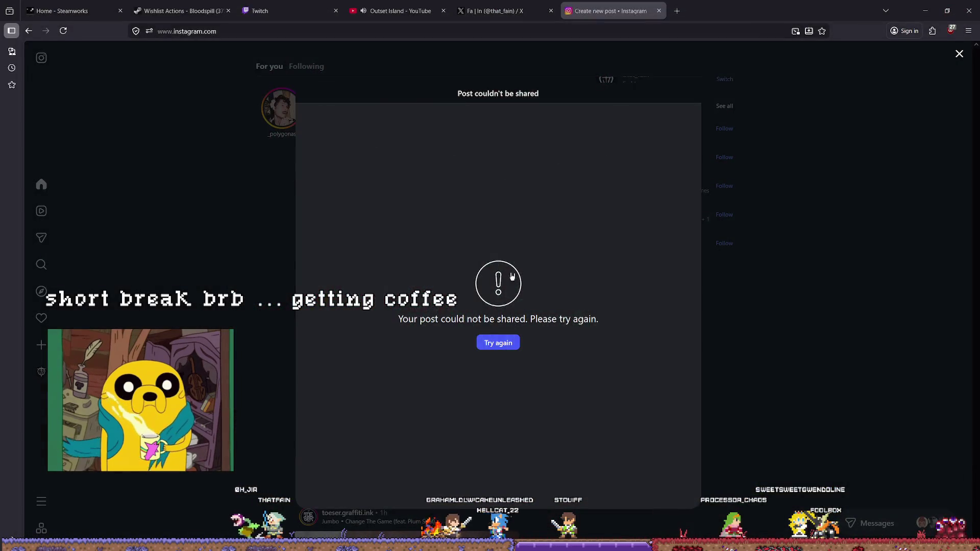
# - Retry the failed Instagram post, then close and discard it
pyautogui.click(504, 346)
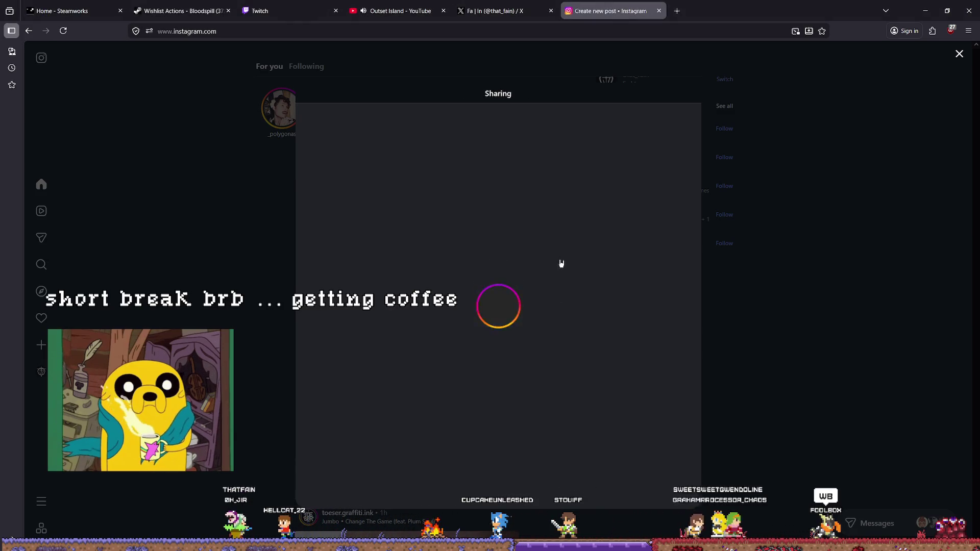
pyautogui.click(541, 42)
pyautogui.hotkey('alt', 'Left')
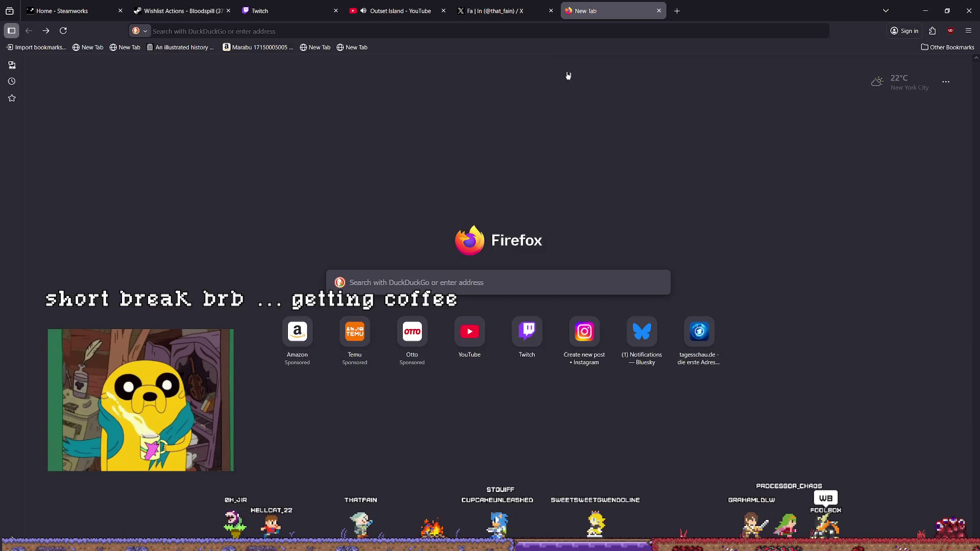
# - Reopen Instagram from the New Tab tile and start a new post via Create > Post
pyautogui.click(584, 331)
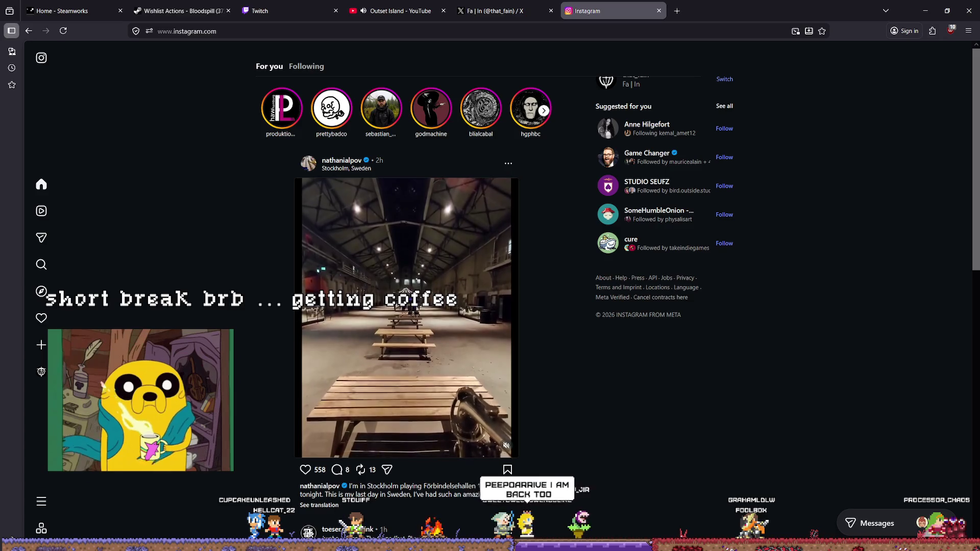
pyautogui.moveTo(41, 345)
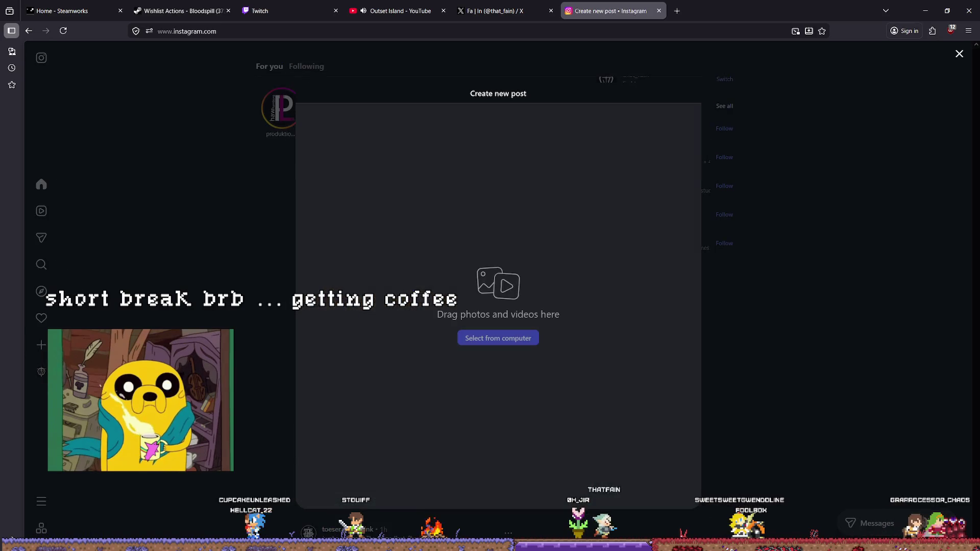
pyautogui.click(61, 369)
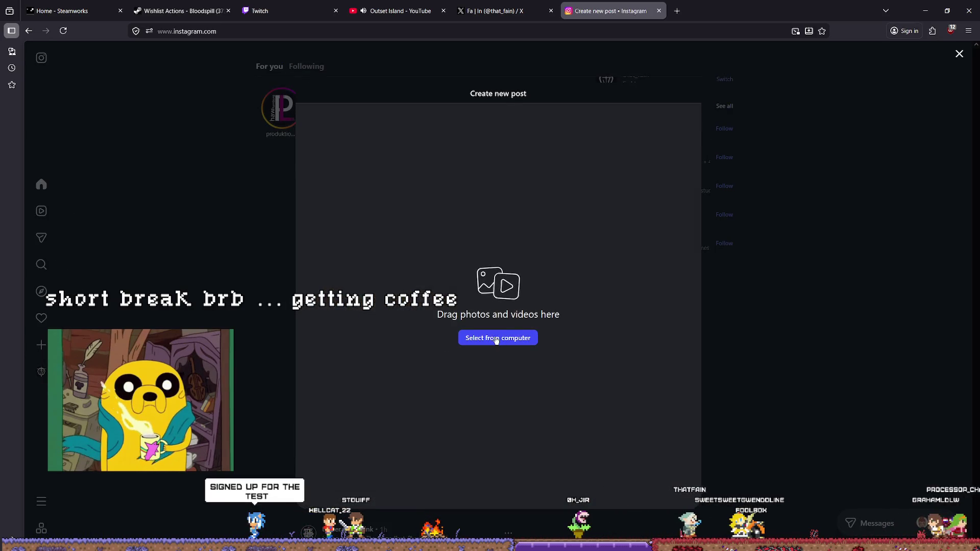
# - Upload NewPlaytest.mp4 from the computer and continue past cropping and editing
pyautogui.click(496, 339)
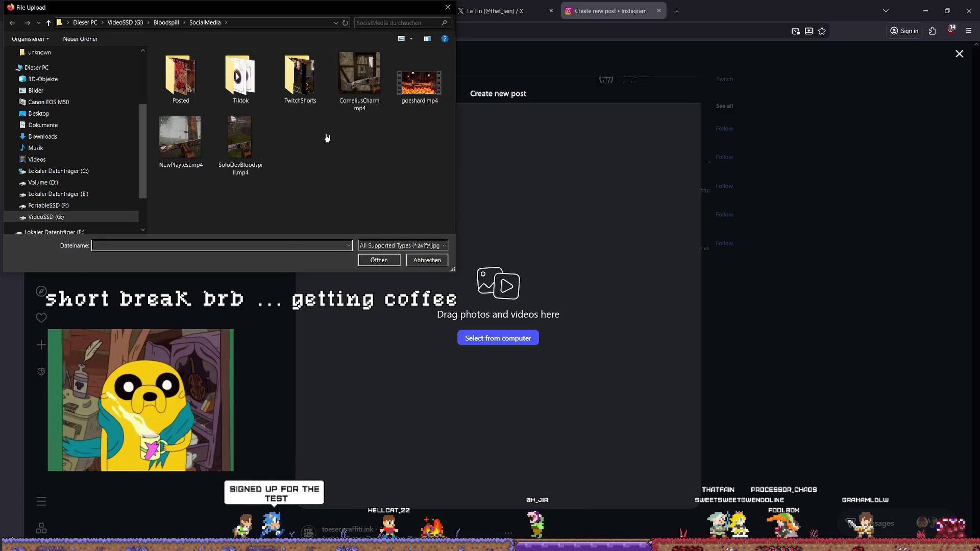
pyautogui.click(180, 137)
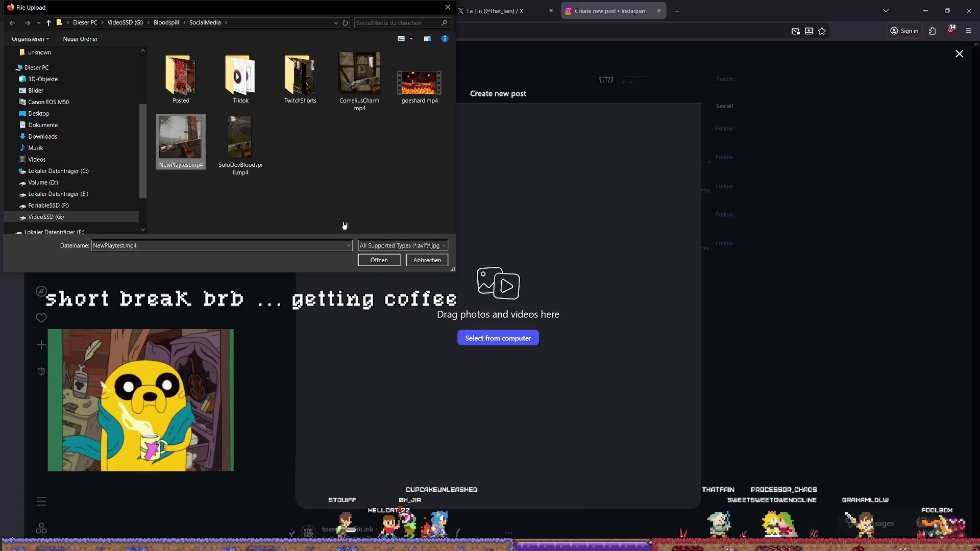
pyautogui.click(378, 260)
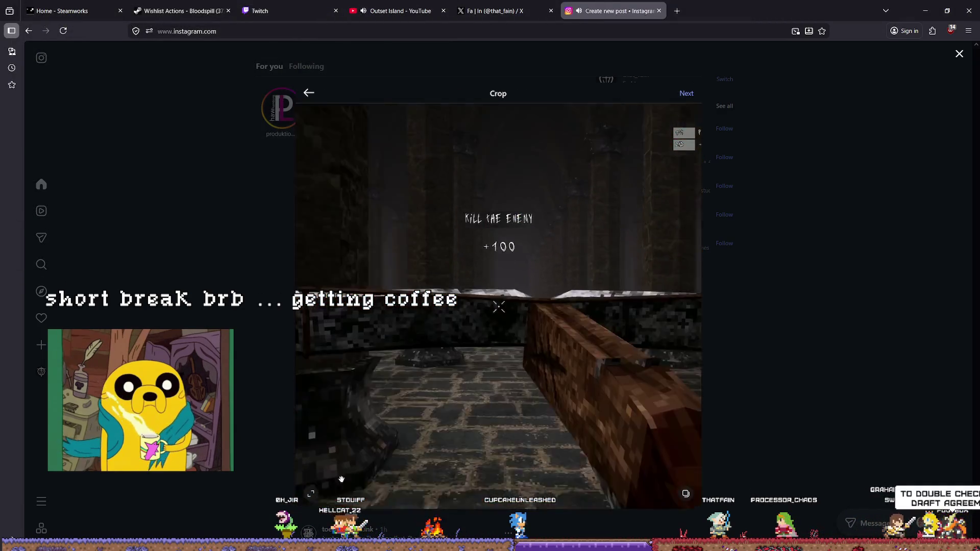
pyautogui.click(686, 94)
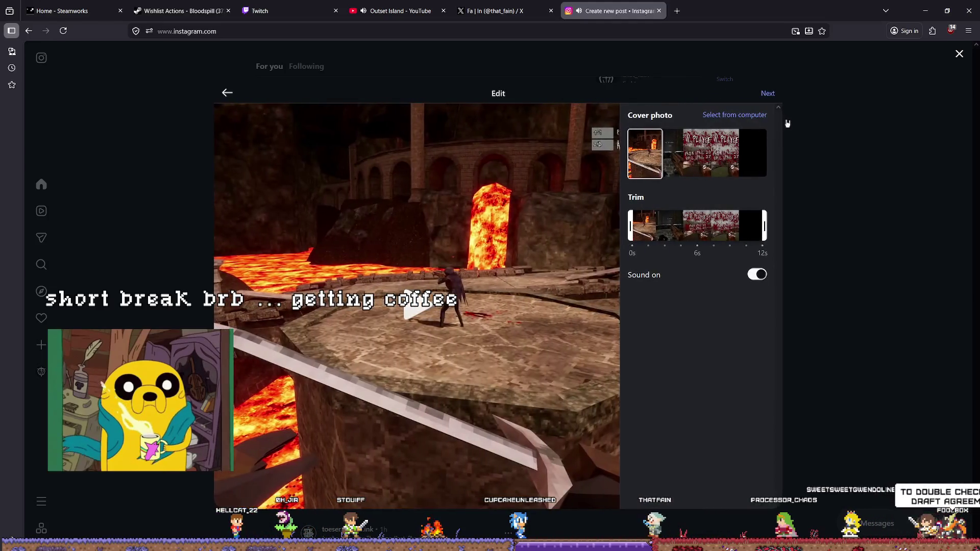
pyautogui.click(769, 96)
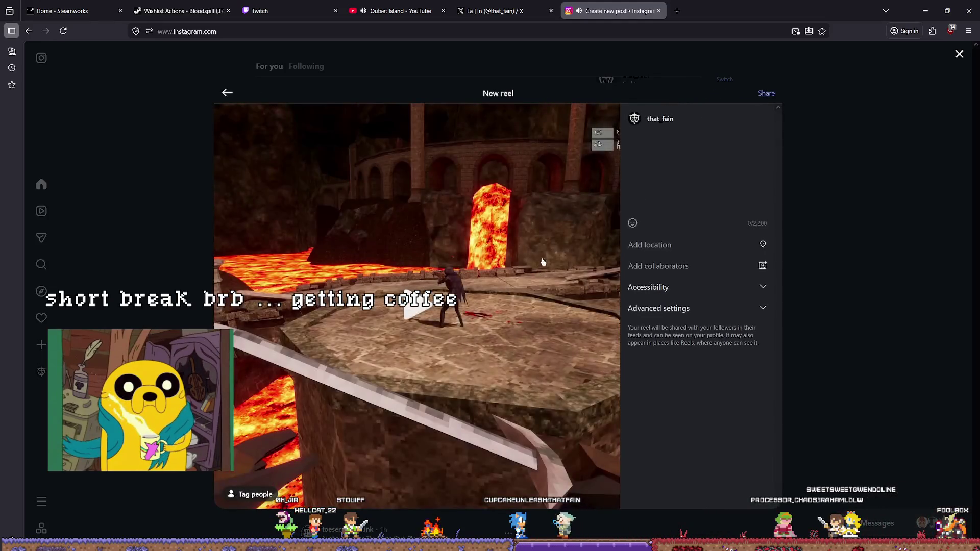
# - Paste the Bloodspill playtest caption with #indiegame #psx #gamedev and share the reel
pyautogui.click(667, 141)
pyautogui.write('New Playtest for Bloodspill! Open for everyone on Steam from 20.04 - 27.04.  #indiegame #psx #gamedev')
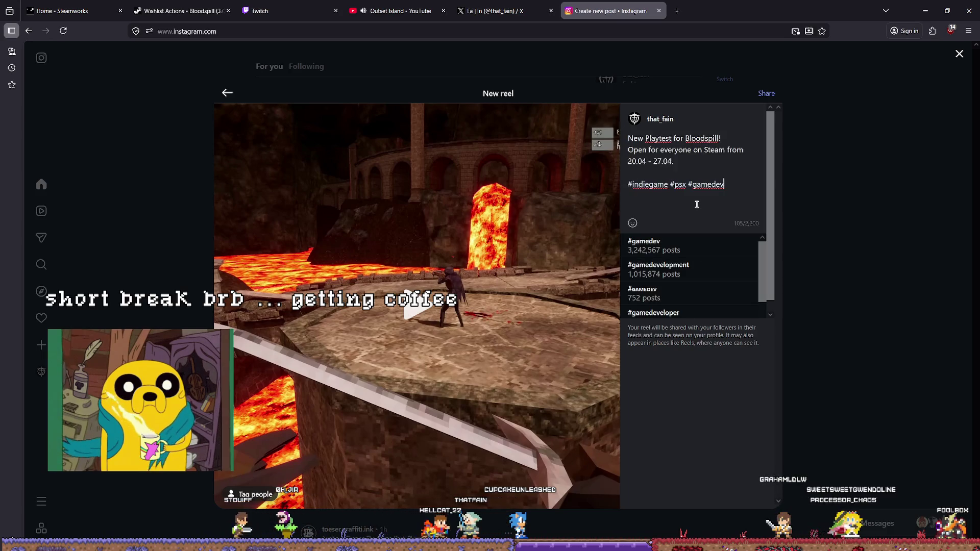
pyautogui.click(767, 96)
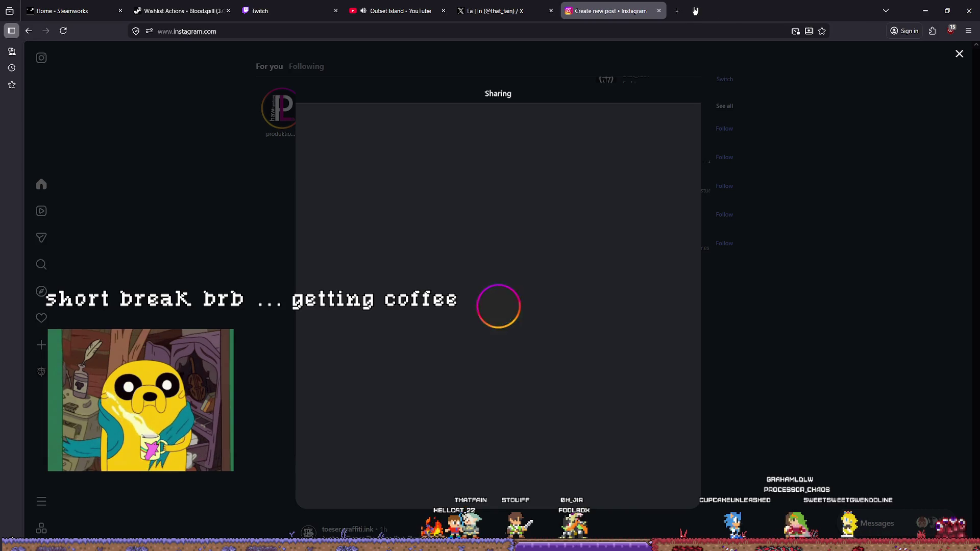
# - Wait on the stuck upload, then click outside the Sharing dialog to get the 'Discard post?' prompt
pyautogui.moveTo(432, 3)
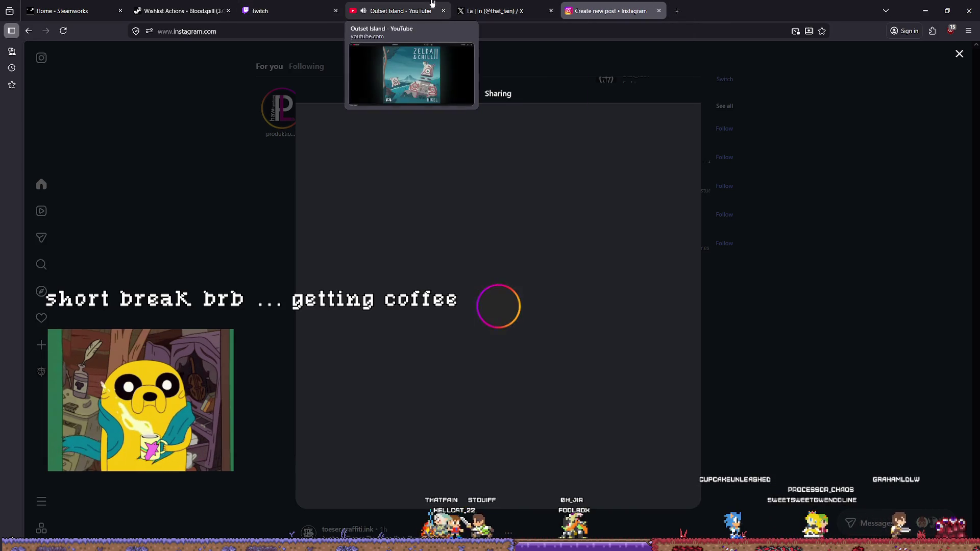
pyautogui.click(676, 11)
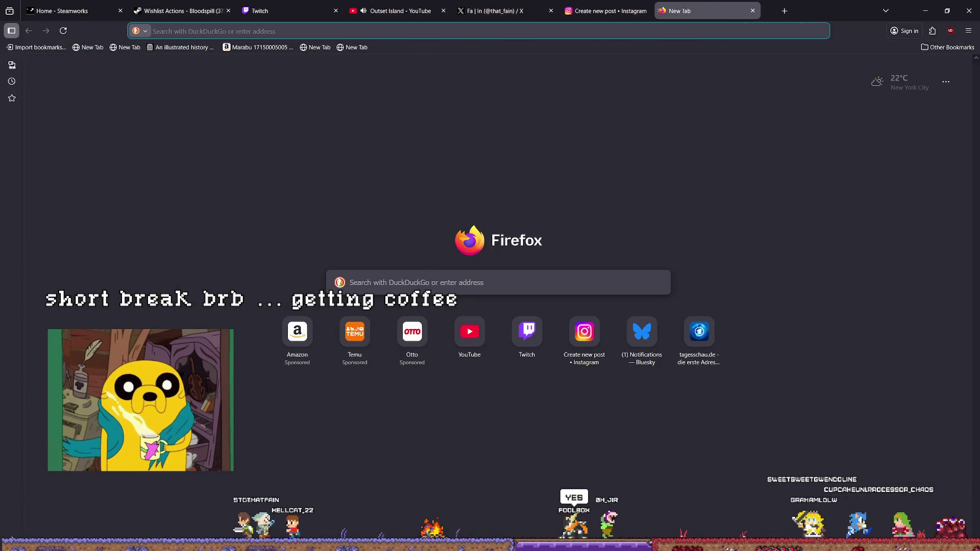
pyautogui.hotkey('ctrl', 'w')
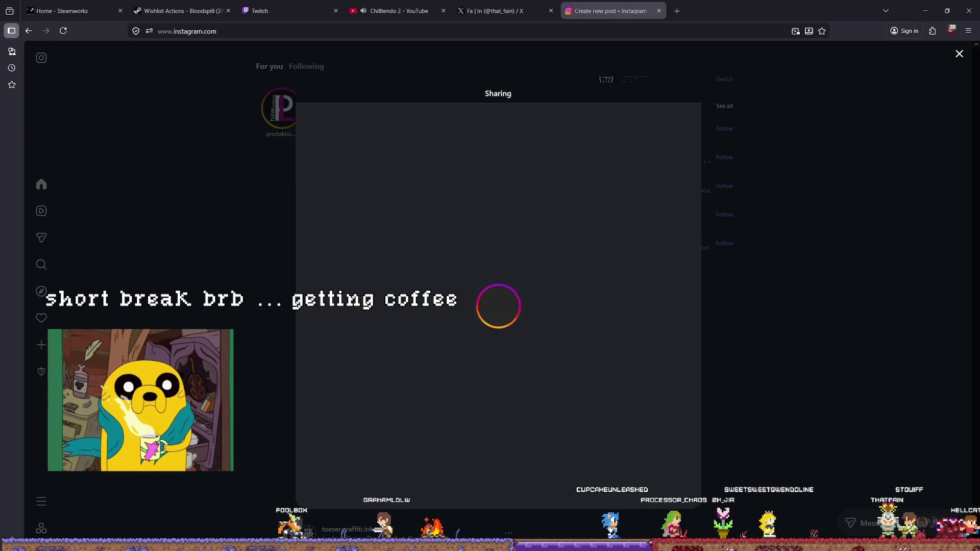
pyautogui.click(507, 48)
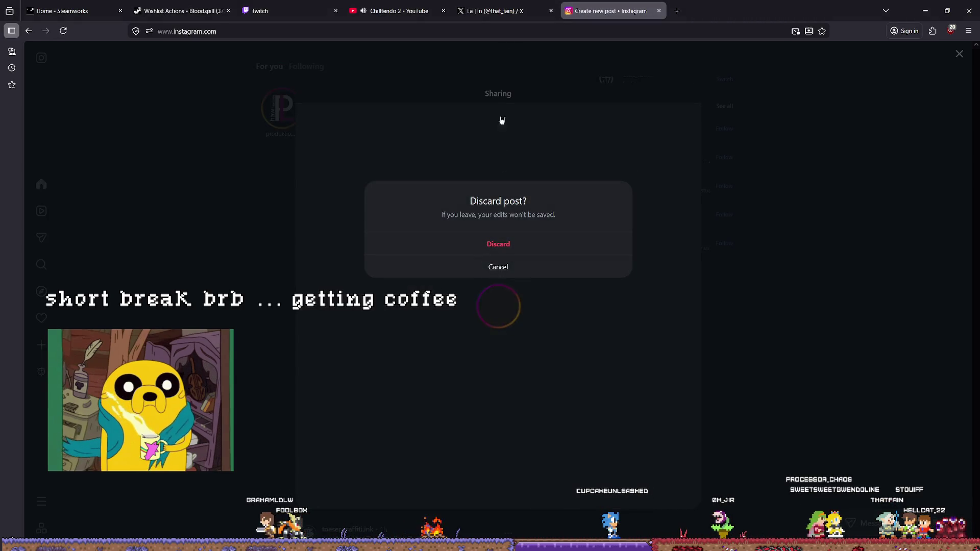
# - Discard the stuck reel, view your Instagram profile, and close the Instagram tab
pyautogui.click(501, 245)
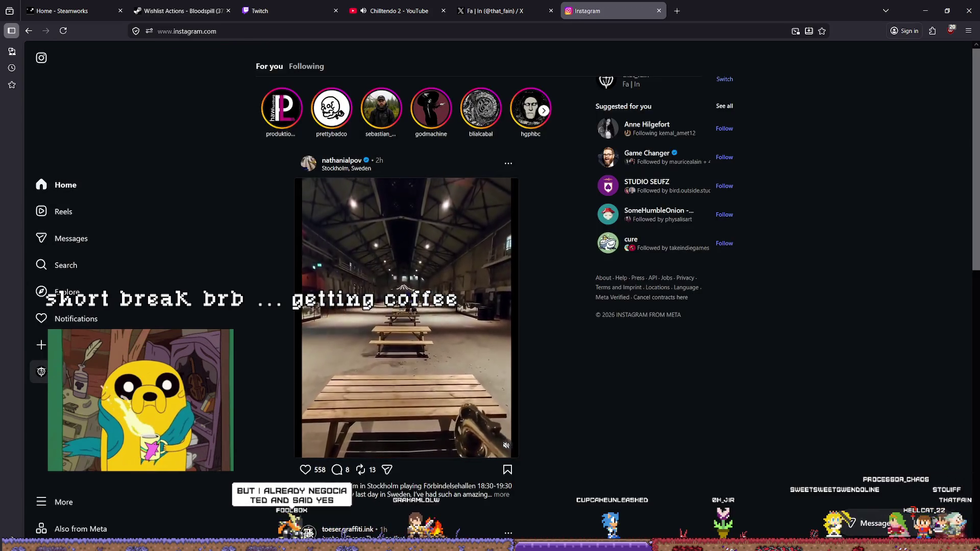
pyautogui.click(41, 371)
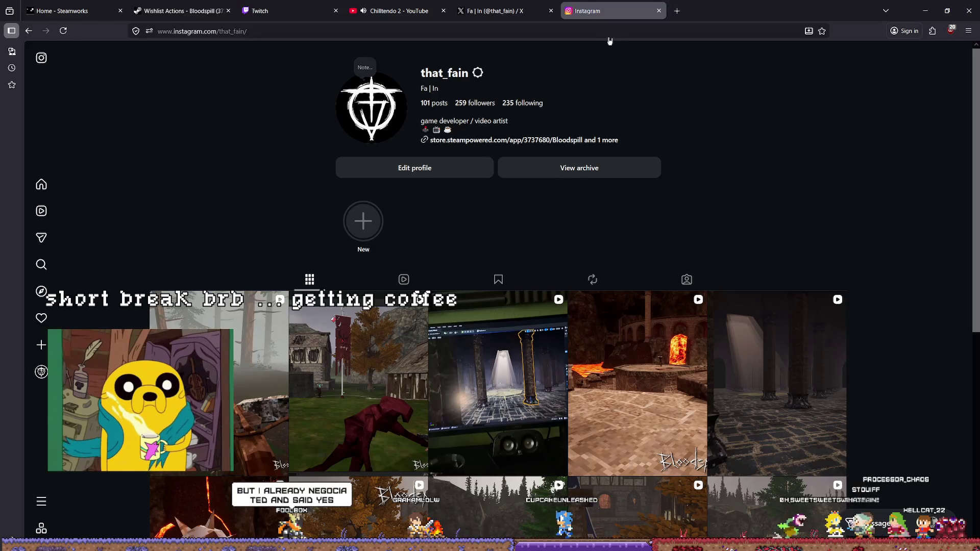
pyautogui.click(659, 10)
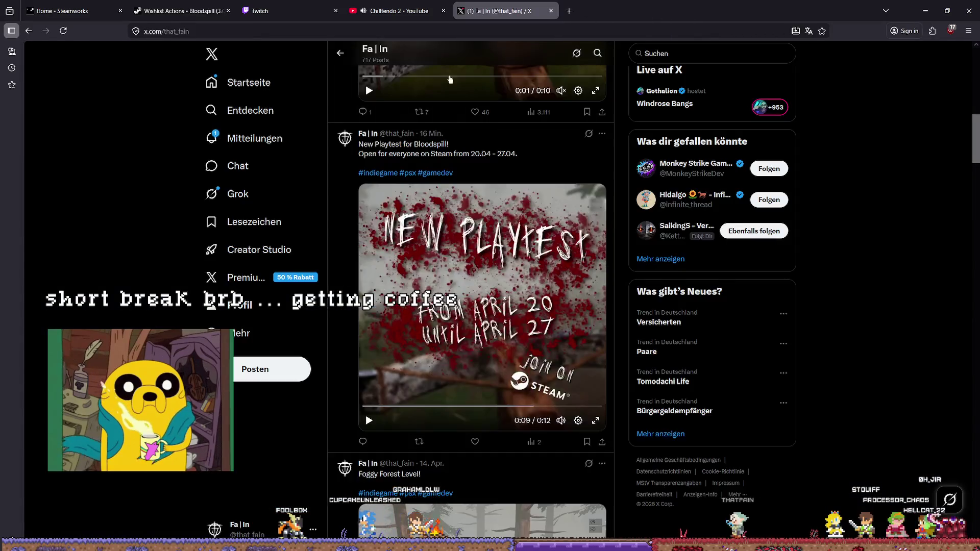
# - Check X notifications, refresh the home feed showing the Bloodspill playtest post, then close the X tab
pyautogui.click(254, 139)
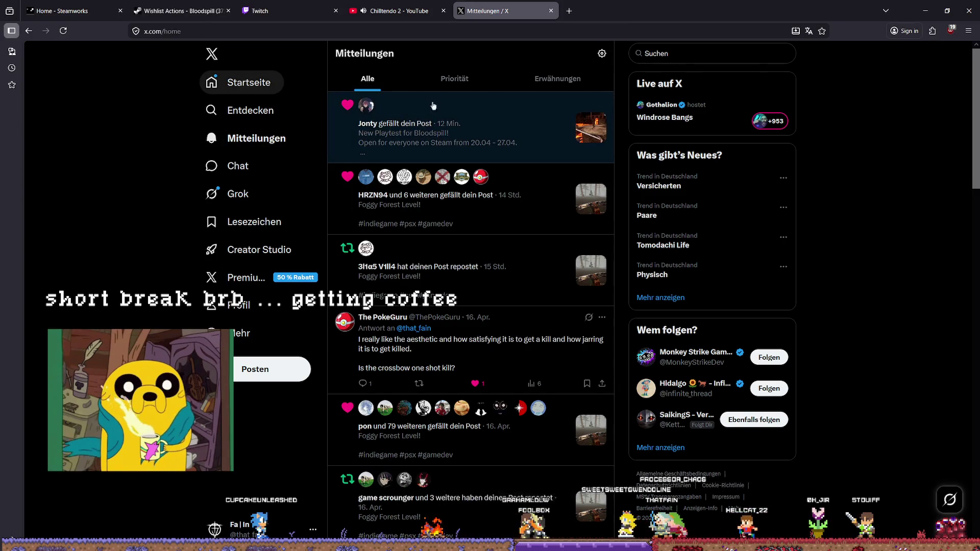
pyautogui.click(254, 79)
pyautogui.click(254, 81)
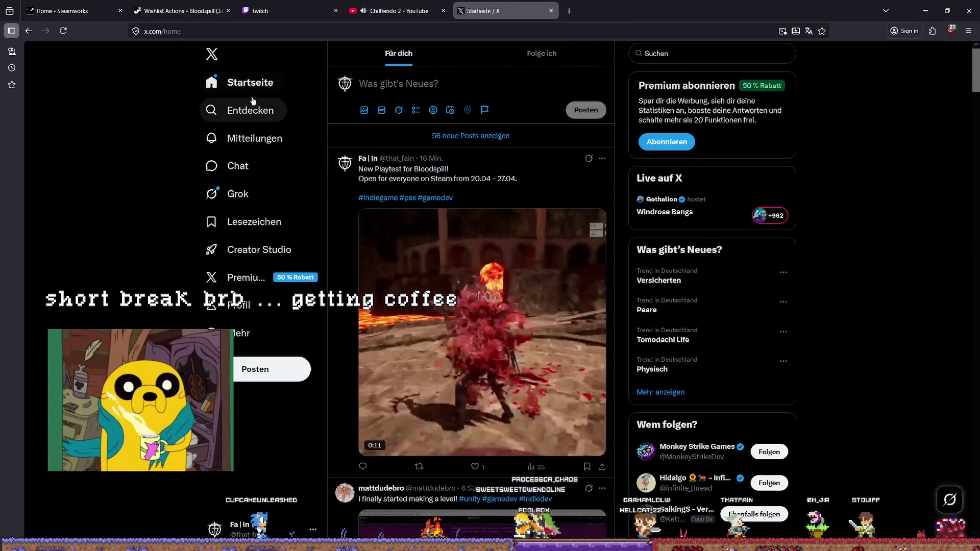
pyautogui.click(550, 11)
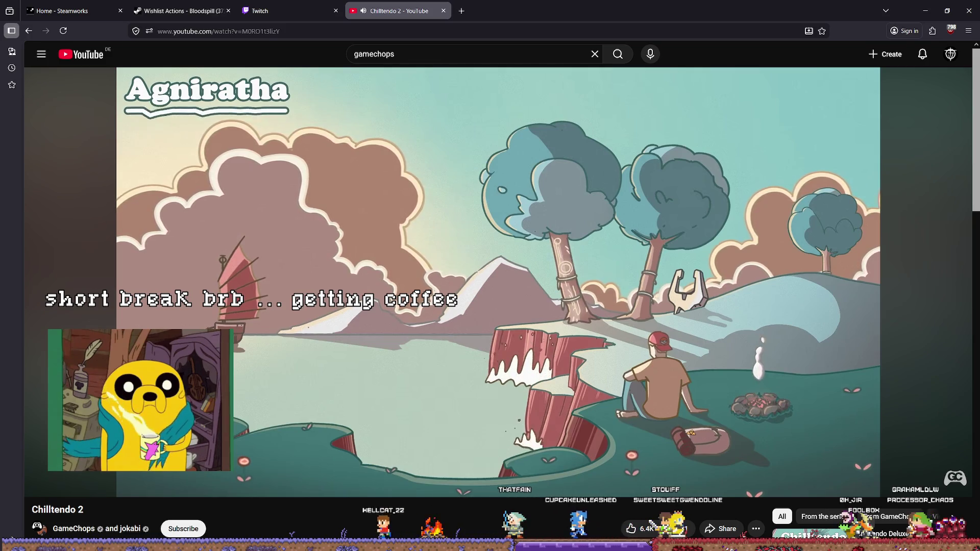
# - Leave the Chilltendo 2 video and switch to the Twitch Stream Manager dashboard
pyautogui.moveTo(422, 305)
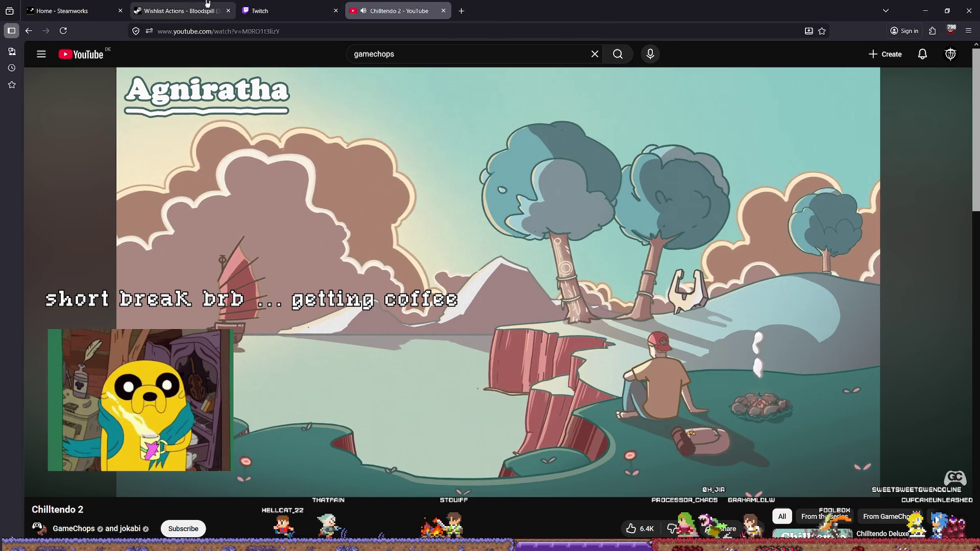
pyautogui.click(275, 10)
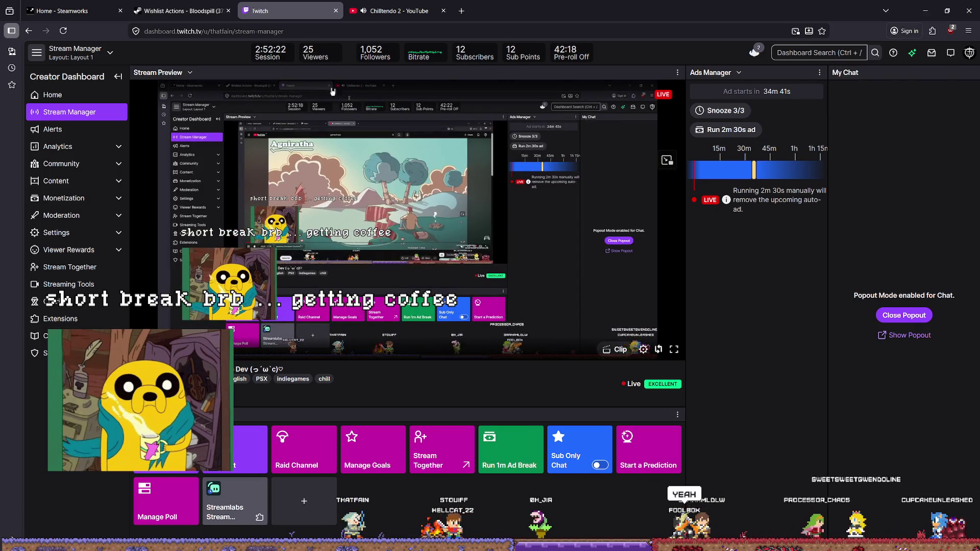
# - Glance over the YouTube, Bloodspill wishlist and Twitch tabs, then show the desktop
pyautogui.click(419, 9)
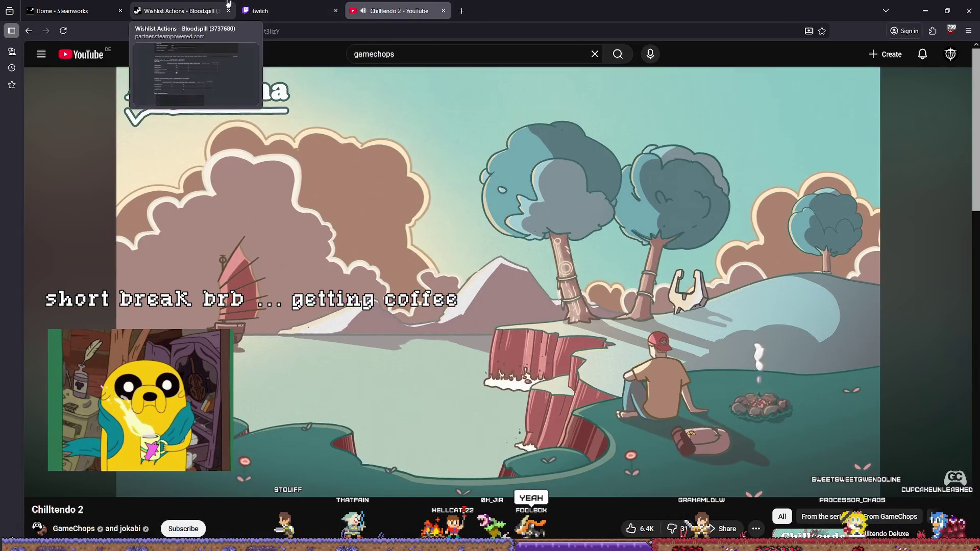
pyautogui.click(213, 16)
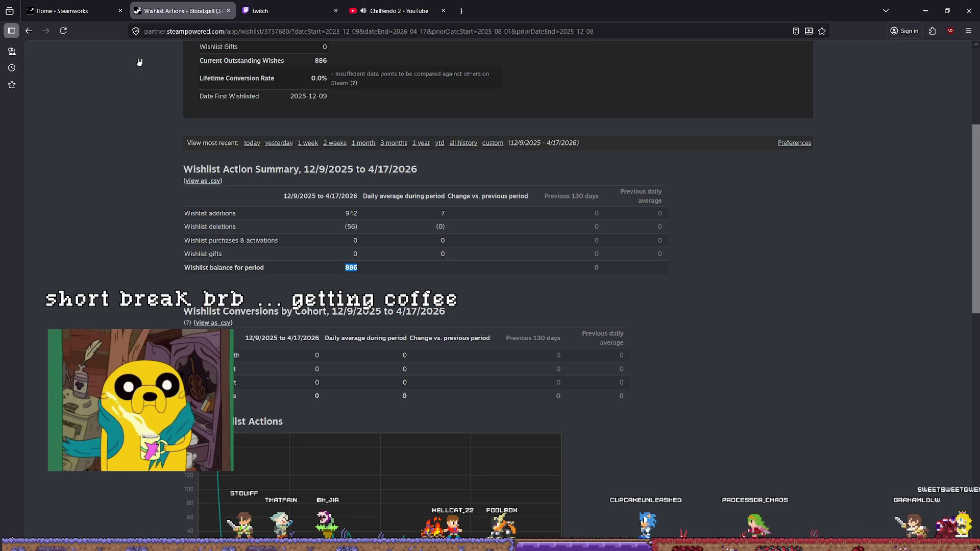
pyautogui.click(409, 10)
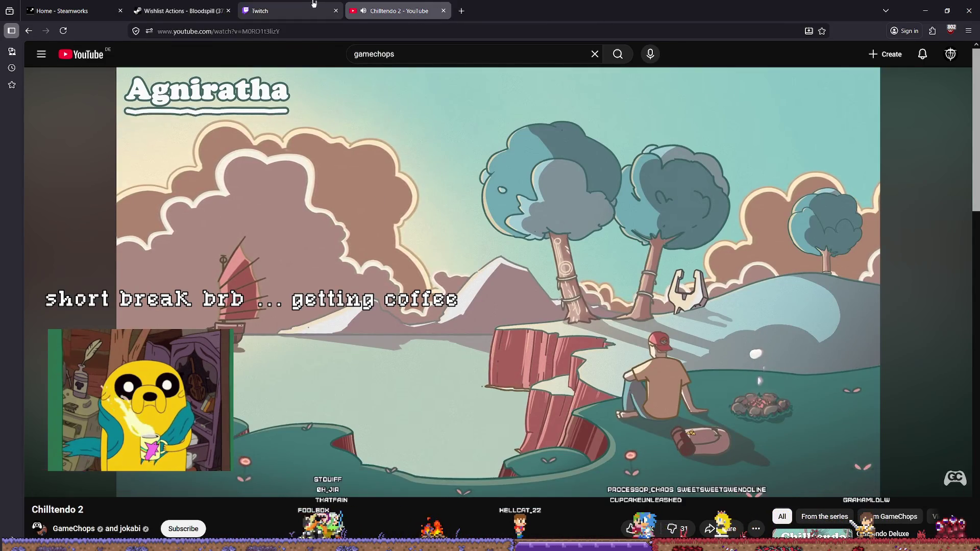
pyautogui.click(285, 11)
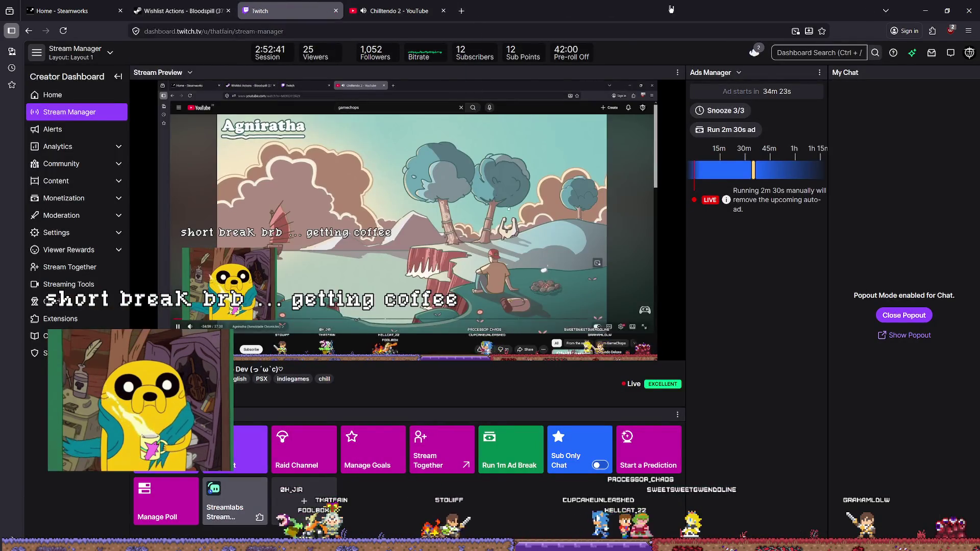
pyautogui.press('super+d')
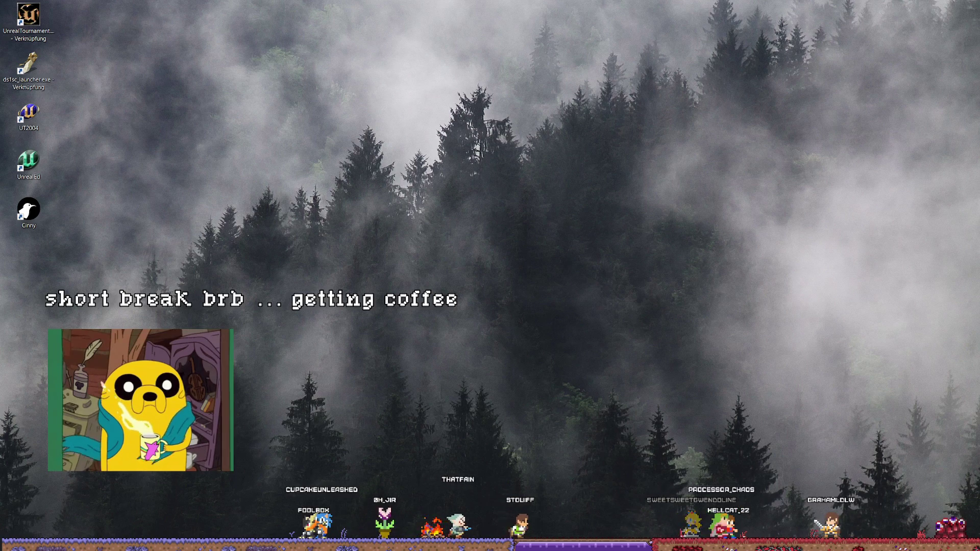
# - Restore and maximize the browser, review YouTube Studio's Content list and Dashboard, then minimize it
pyautogui.press('super+d')
pyautogui.click(820, 49)
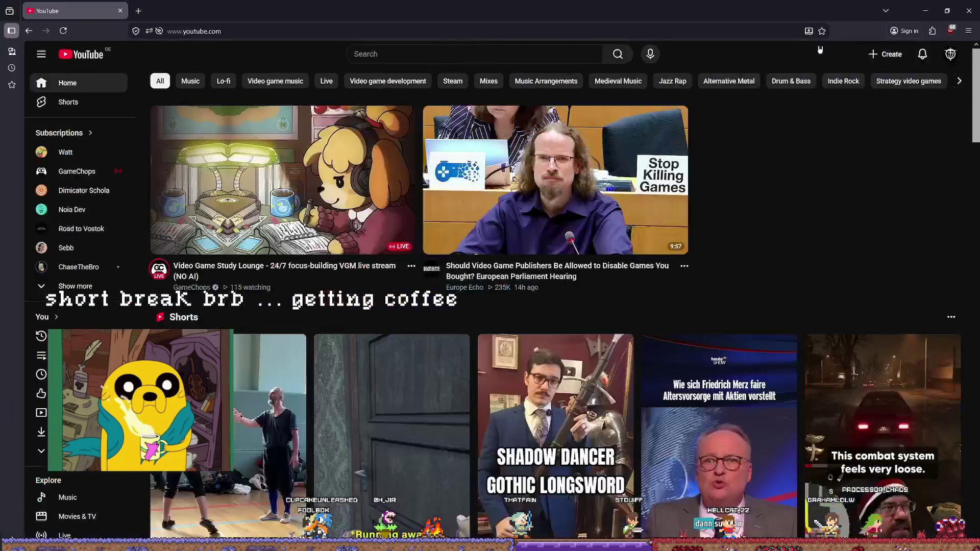
pyautogui.click(950, 54)
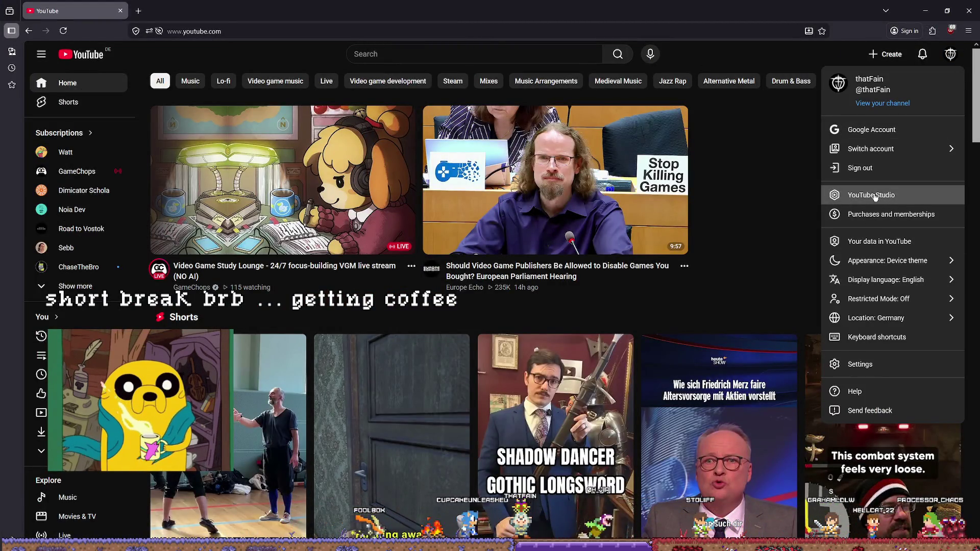
pyautogui.click(878, 194)
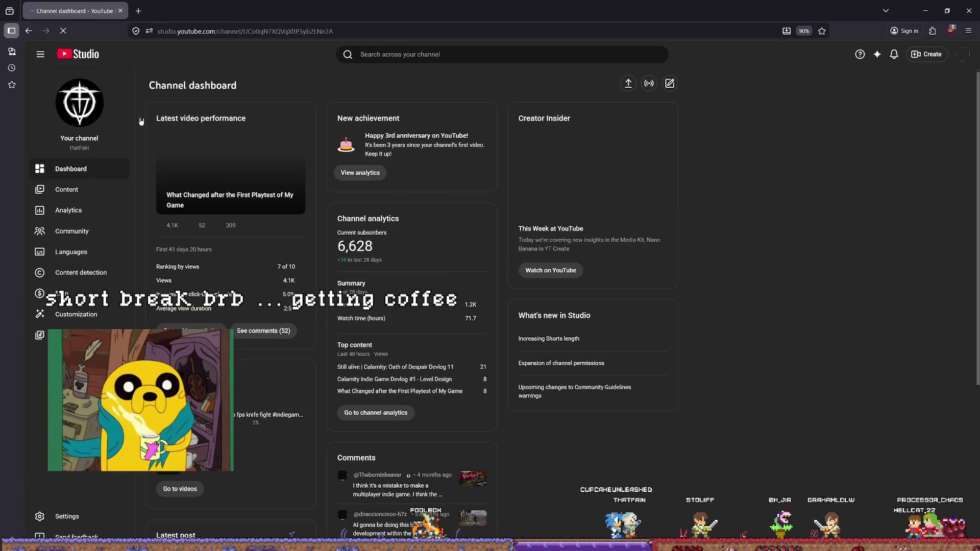
pyautogui.click(82, 192)
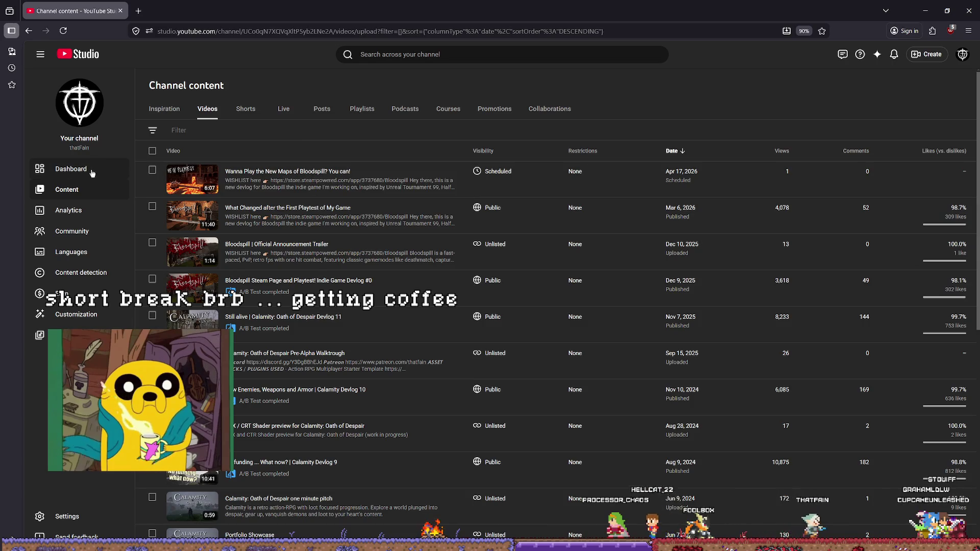
pyautogui.click(64, 169)
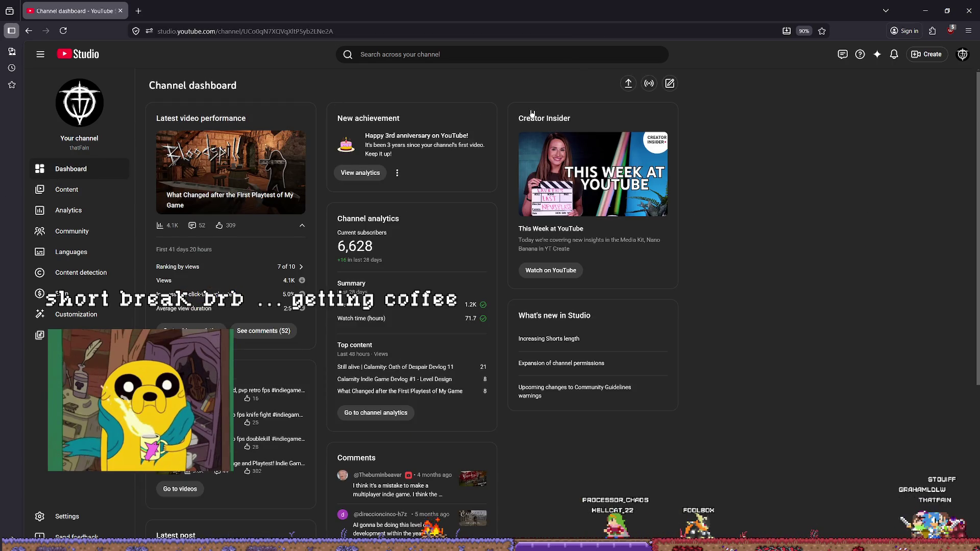
pyautogui.press('super+d')
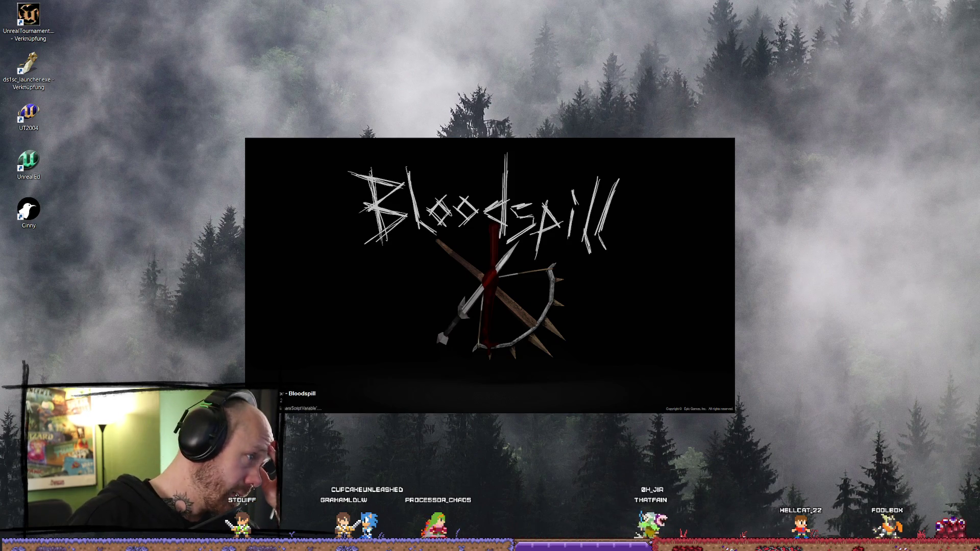
# - Drag NewPlaytest.mp4 from SocialMedia into the Posted folder, then close File Explorer
pyautogui.hotkey('alt', 'Tab')
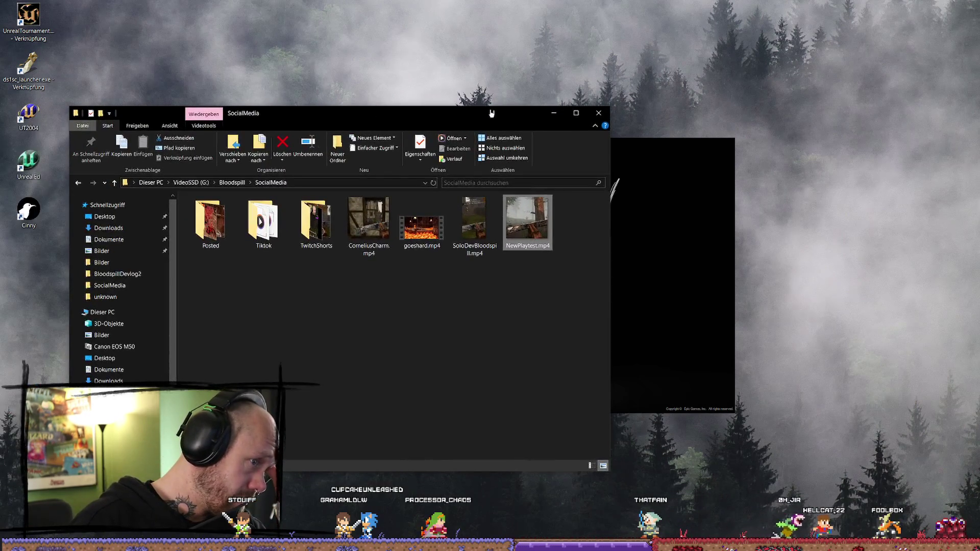
pyautogui.click(531, 225)
pyautogui.moveTo(527, 219)
pyautogui.mouseDown()
pyautogui.moveTo(436, 362)
pyautogui.moveTo(211, 291)
pyautogui.moveTo(214, 234)
pyautogui.moveTo(455, 403)
pyautogui.moveTo(250, 307)
pyautogui.moveTo(211, 225)
pyautogui.mouseUp()
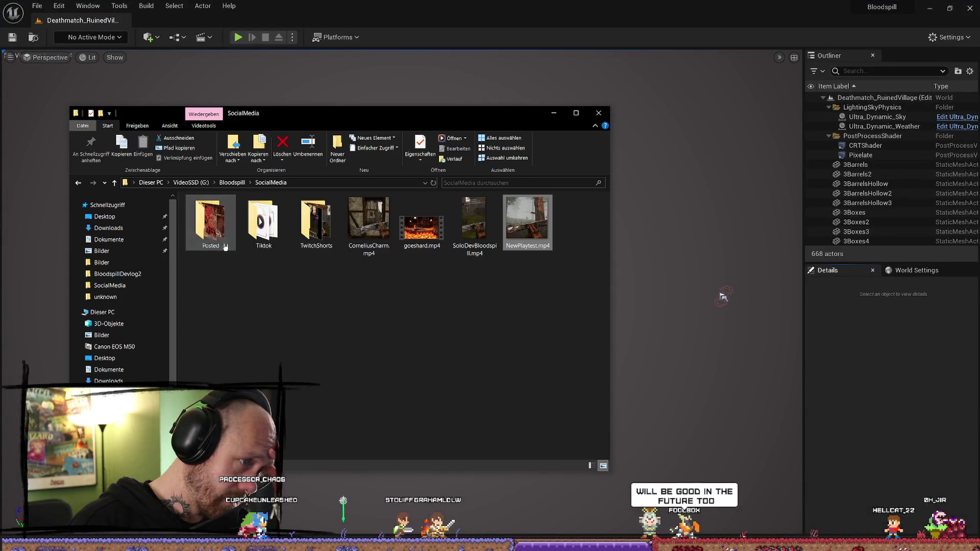
pyautogui.doubleClick(323, 230)
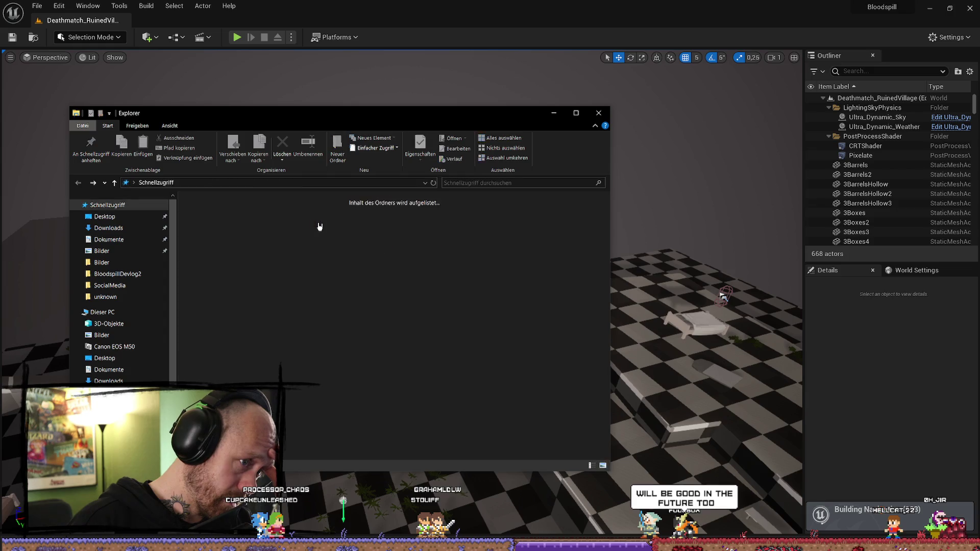
pyautogui.hotkey('alt', 'Left')
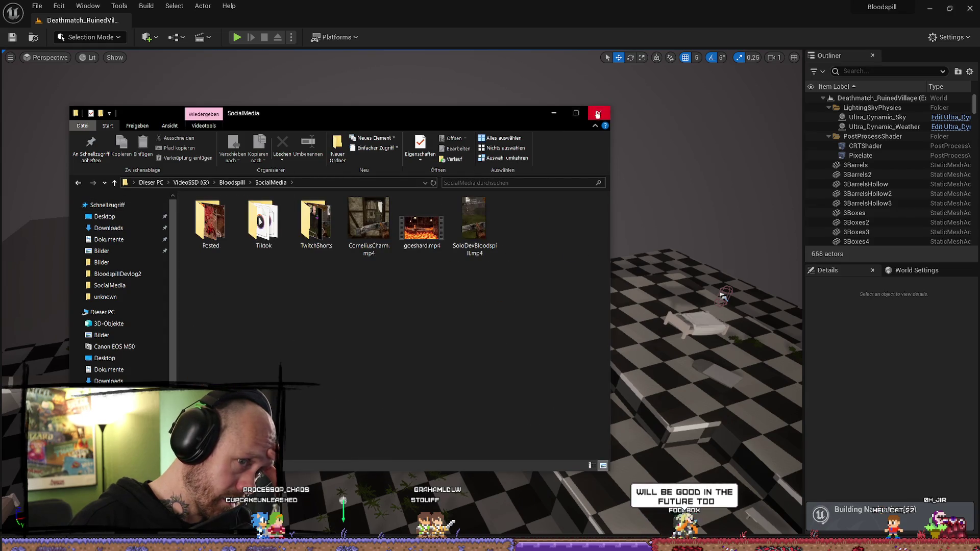
pyautogui.click(598, 115)
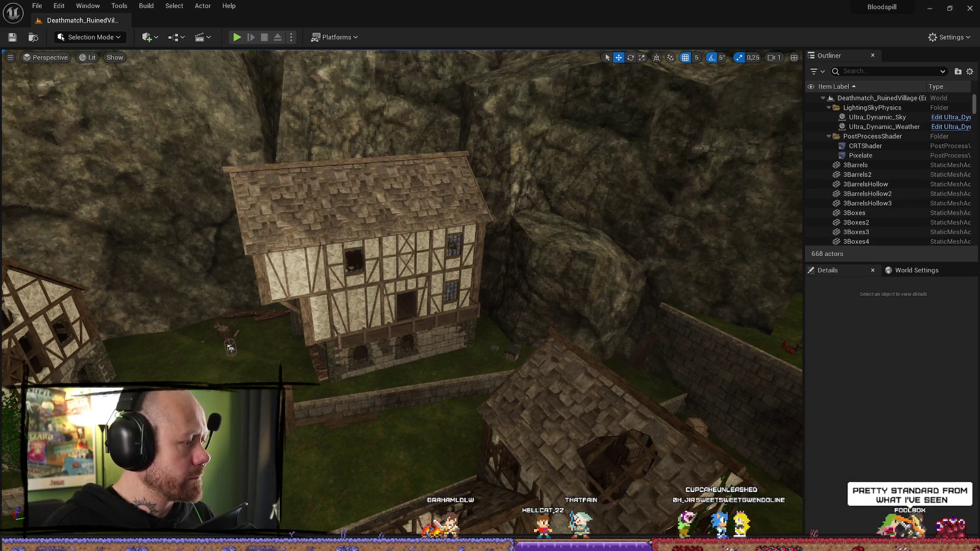
# - Wait until Deathmatch_RuinedVillage finishes loading, with its 668 actors fully textured
pyautogui.scroll(5, 401, 291)
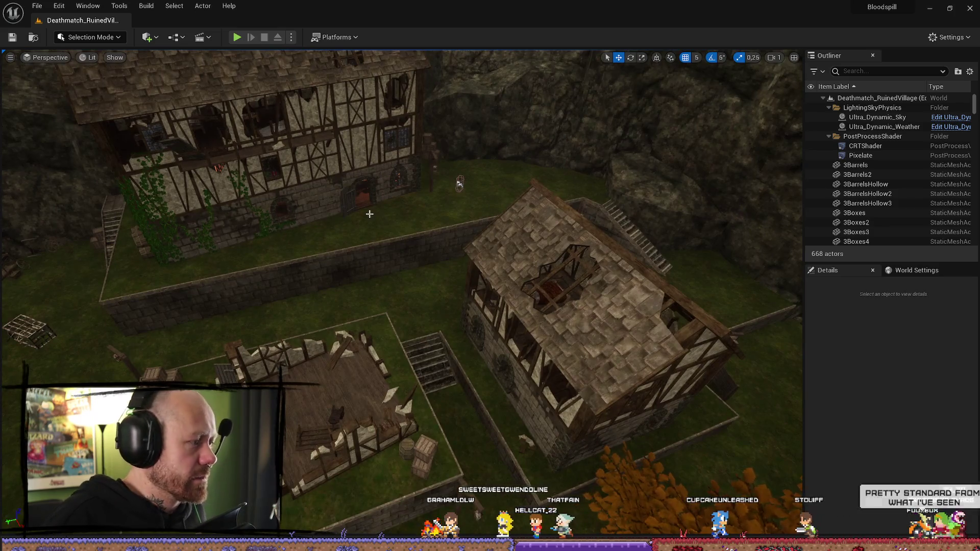
# - Fly through the village and the broken-roofed house, ending turned toward the ruined tower
pyautogui.scroll(3, 791, 325)
pyautogui.scroll(6, 401, 275)
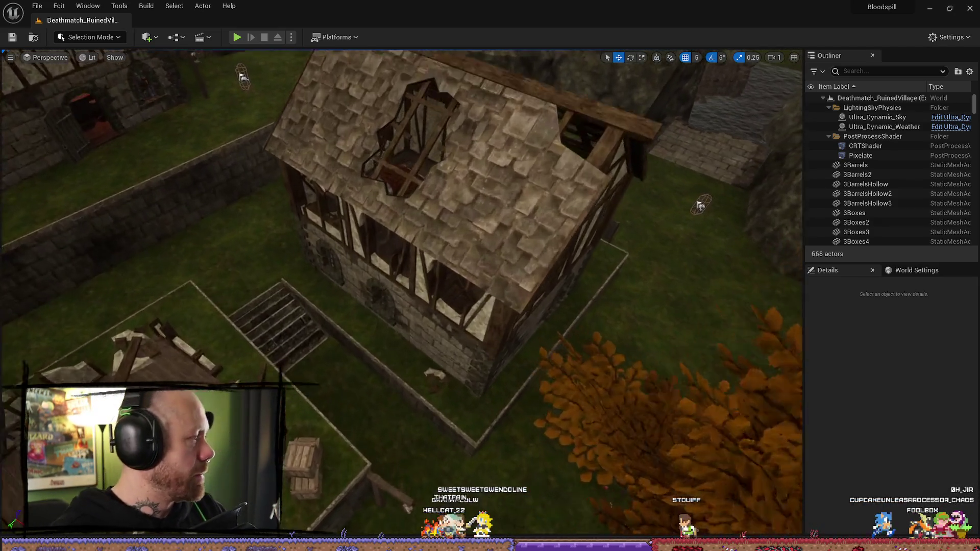
pyautogui.scroll(8, 401, 291)
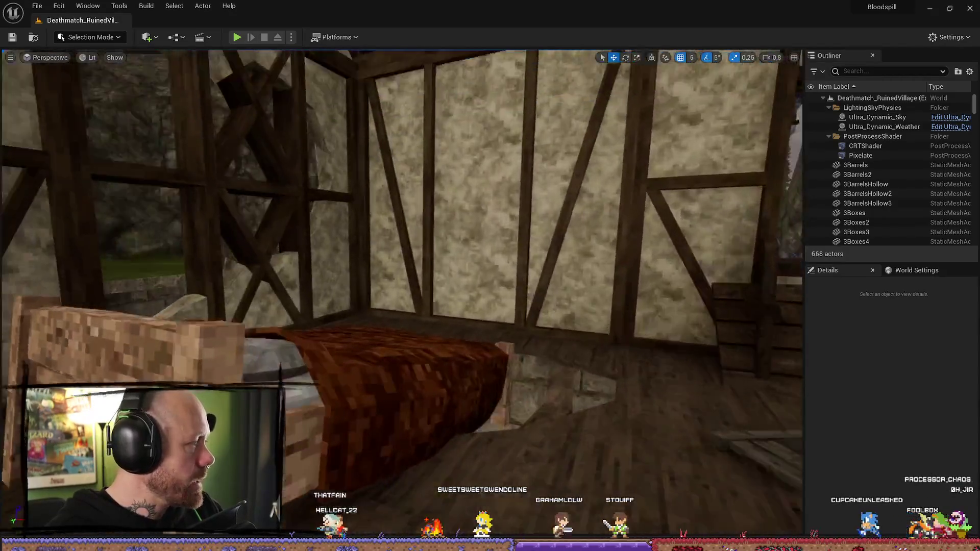
pyautogui.scroll(-10, 346, 338)
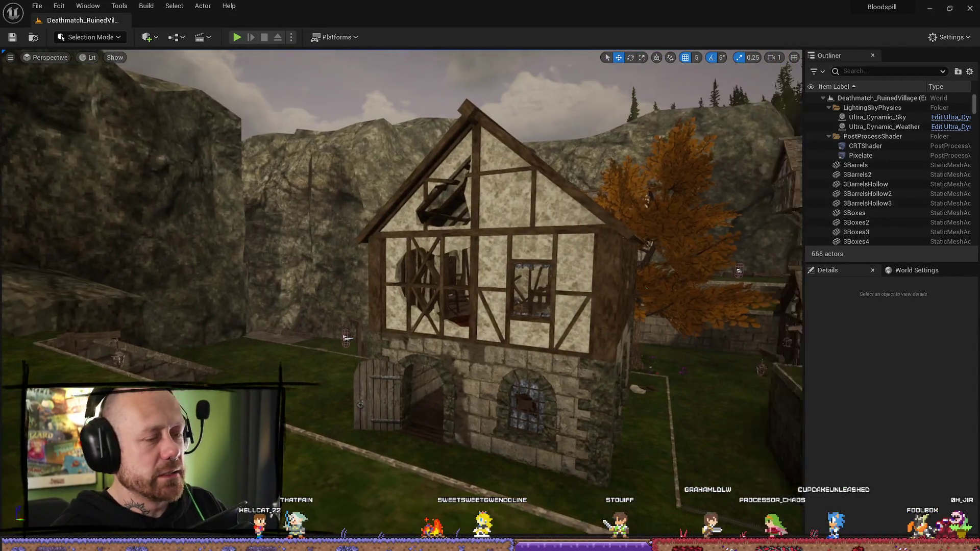
pyautogui.moveTo(347, 339)
pyautogui.mouseDown()
pyautogui.moveTo(449, 281)
pyautogui.moveTo(496, 280)
pyautogui.mouseUp()
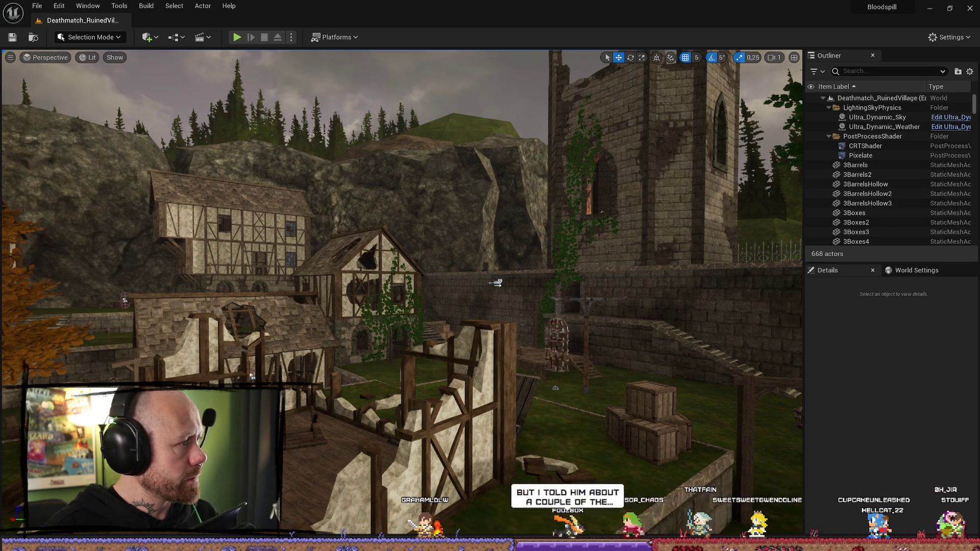
# - Open ytthumbBloodspillDevlog2.afphoto from Recent files so it shows in Affinity Photo
pyautogui.press('super+e')
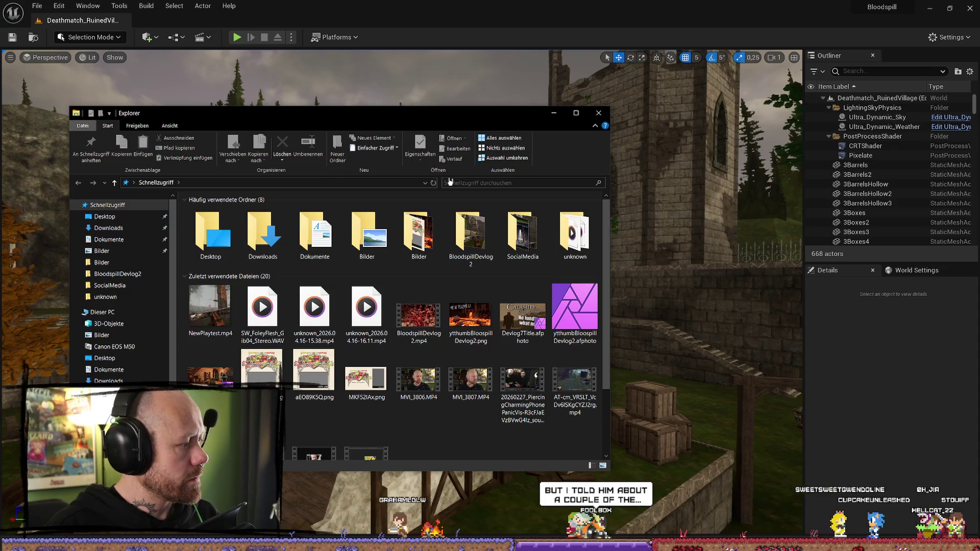
pyautogui.hotkey('alt', 'Tab')
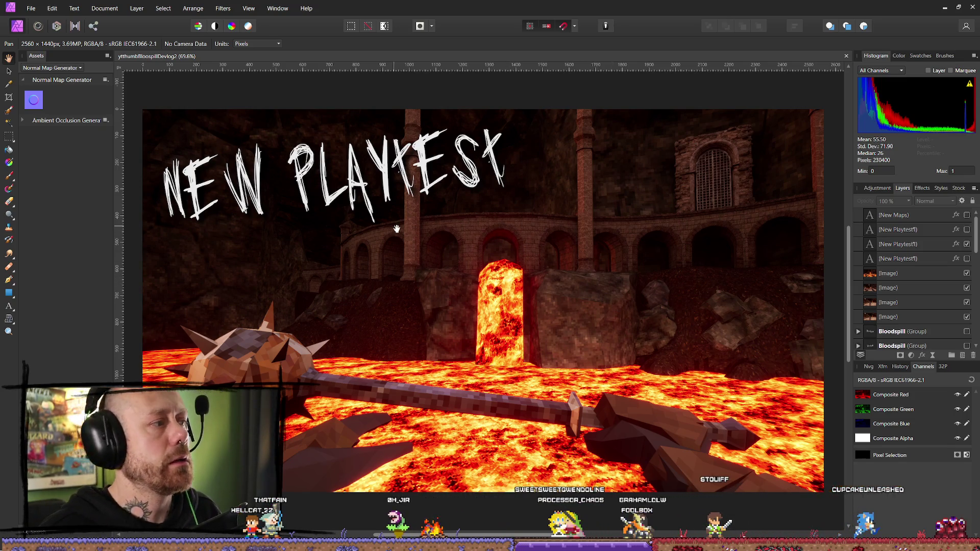
# - Center the thumbnail, inspect the (New Playtest1) text layers, then bring Steam to the front
pyautogui.scroll(-5, 469, 226)
pyautogui.scroll(2, 480, 234)
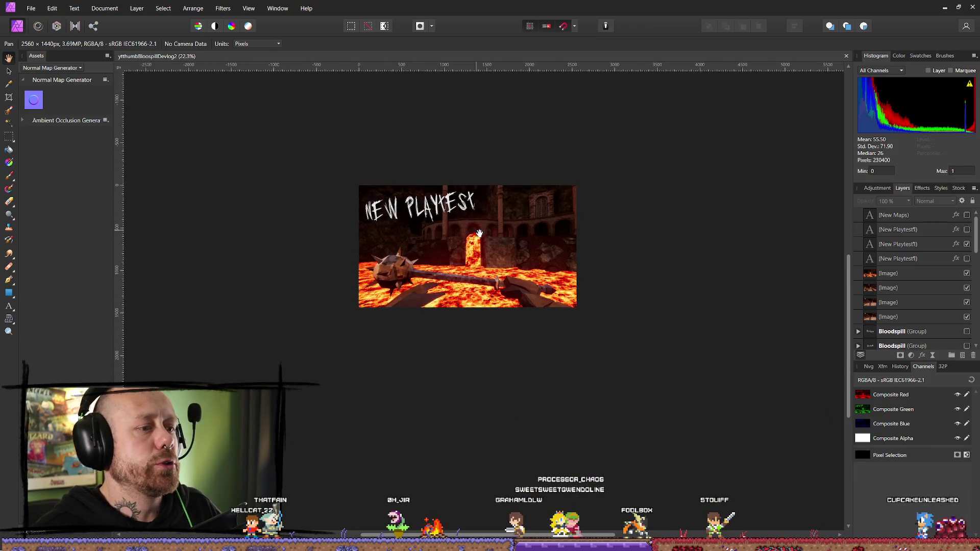
pyautogui.moveTo(469, 233); pyautogui.dragTo(504, 244)
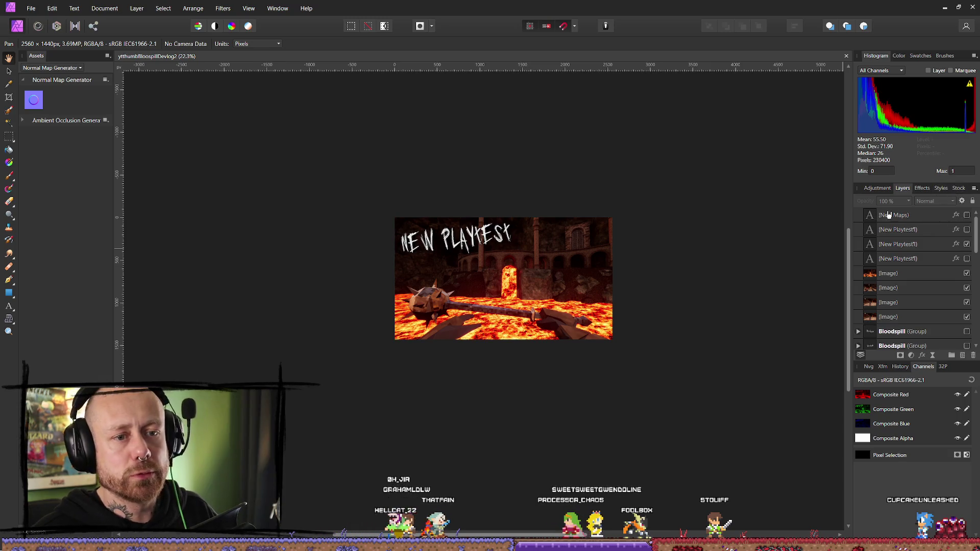
pyautogui.click(912, 219)
pyautogui.click(916, 230)
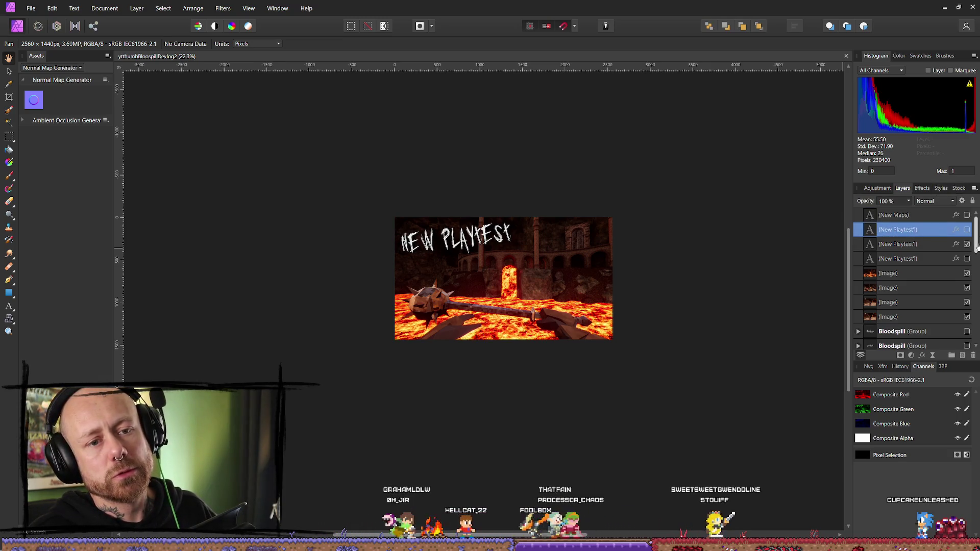
pyautogui.click(919, 245)
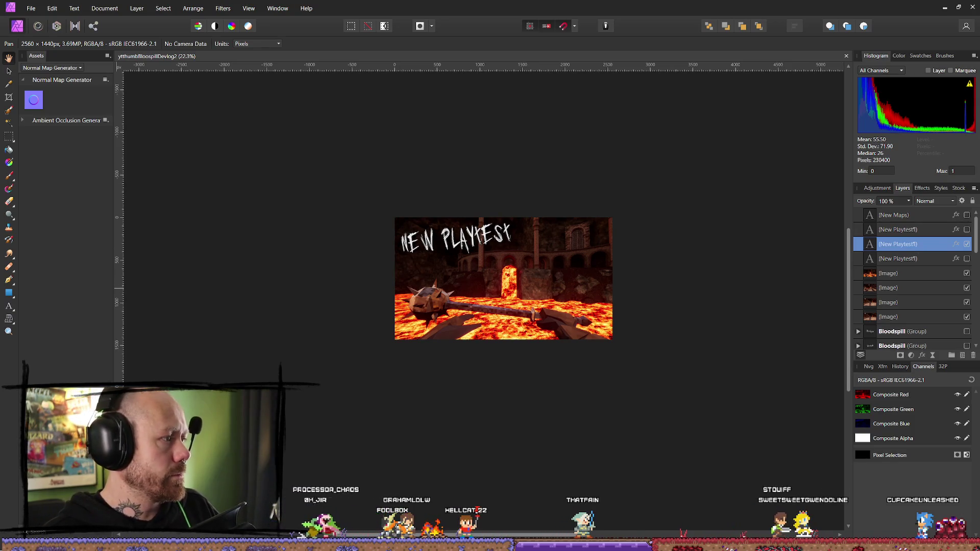
pyautogui.hotkey('alt', 'Tab')
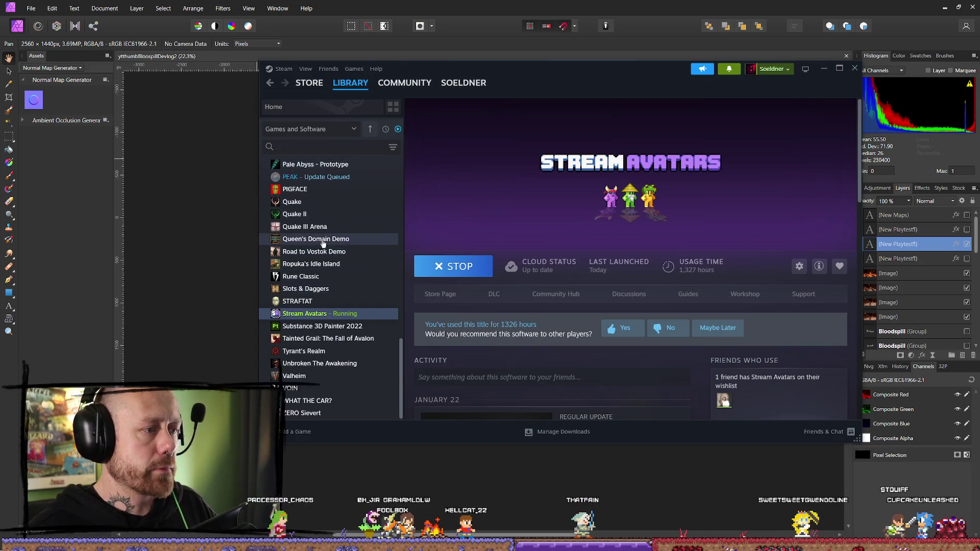
# - Go from Bloodspill Demo in the library to its store page and browse Recent Events
pyautogui.scroll(5, 306, 265)
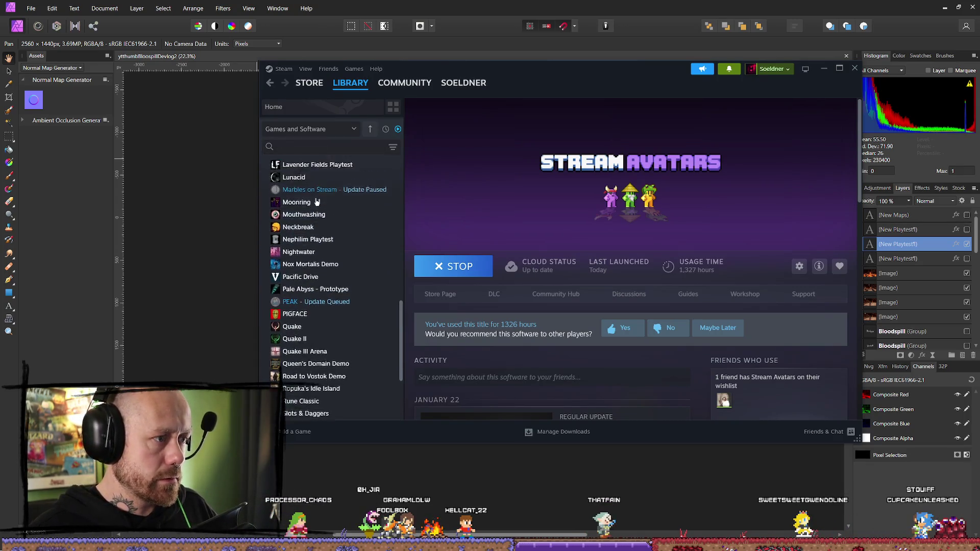
pyautogui.scroll(4, 316, 204)
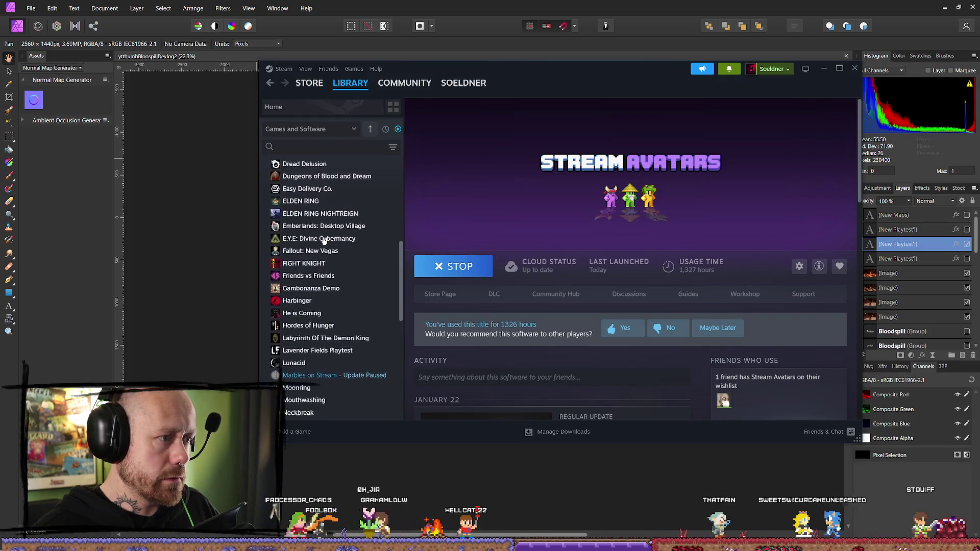
pyautogui.scroll(4, 324, 220)
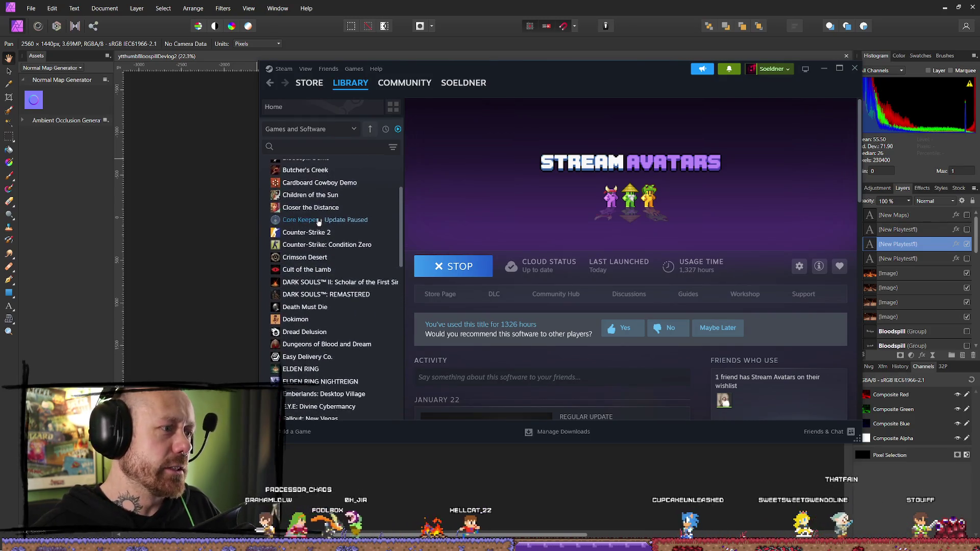
pyautogui.scroll(2, 319, 238)
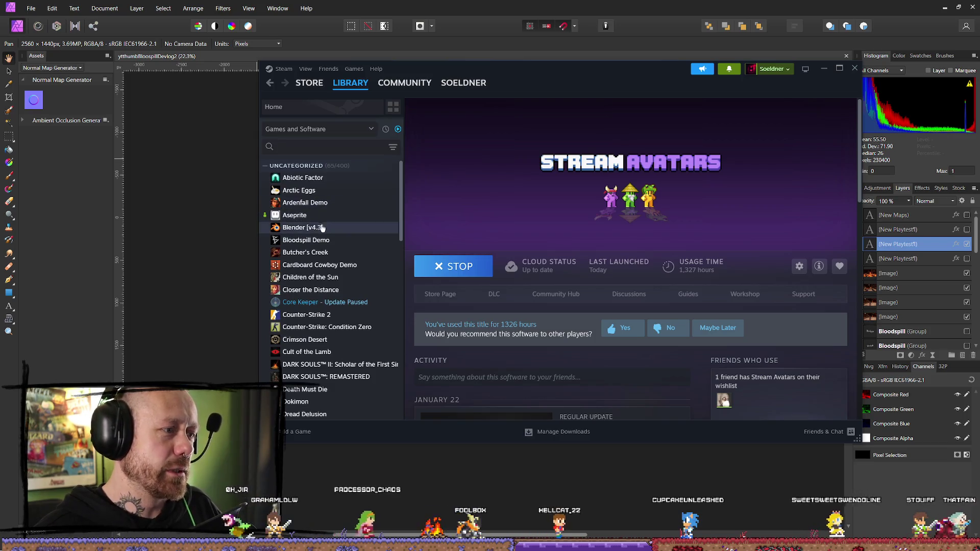
pyautogui.click(321, 246)
pyautogui.click(440, 316)
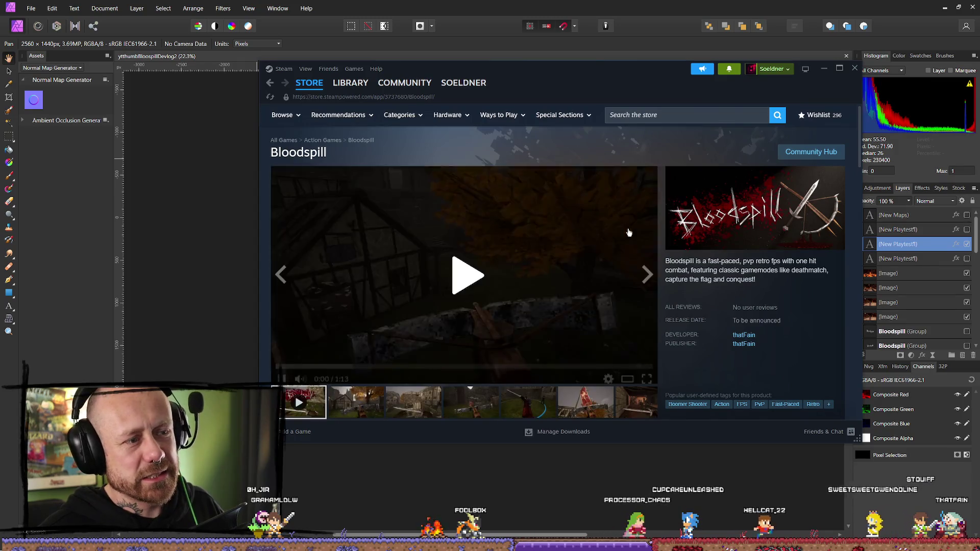
pyautogui.scroll(-5, 521, 277)
pyautogui.scroll(-2, 521, 276)
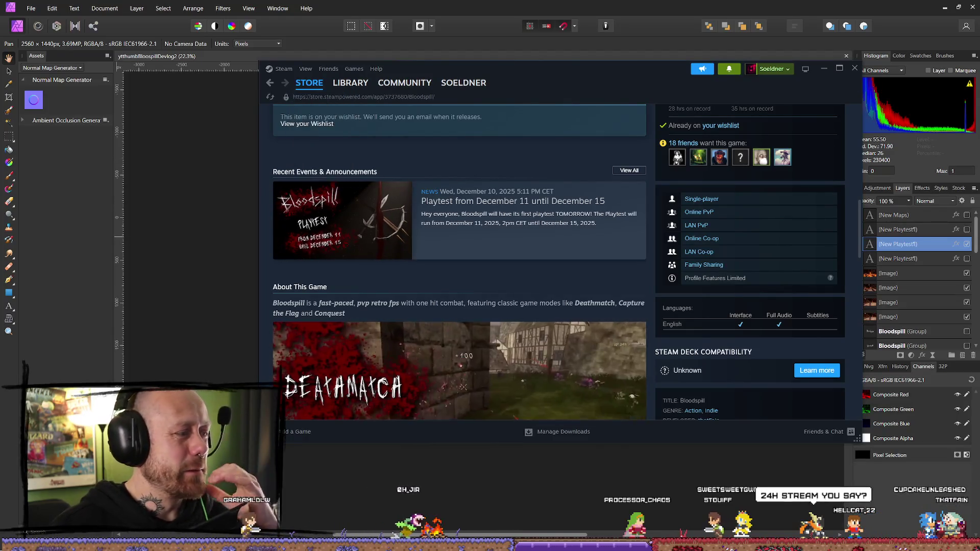
pyautogui.scroll(-1, 478, 314)
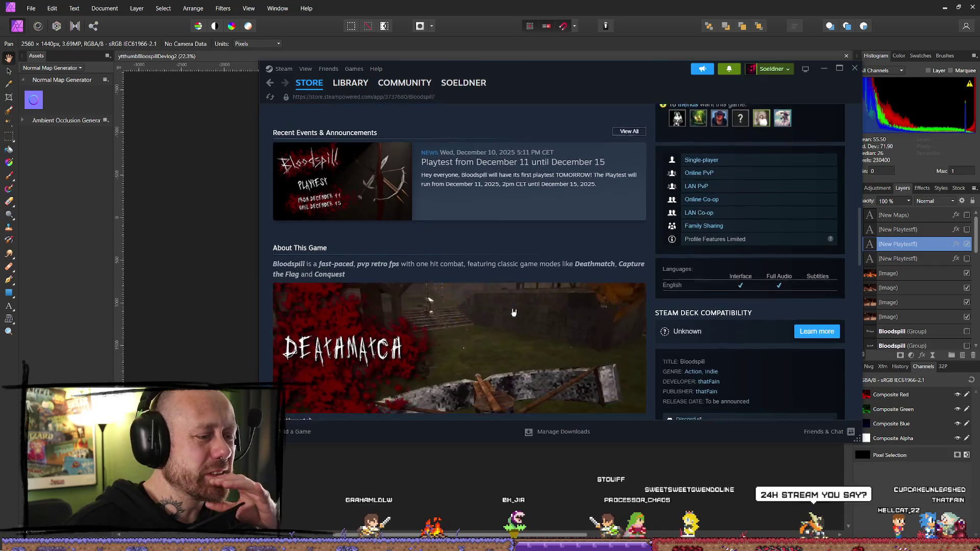
pyautogui.scroll(2, 478, 314)
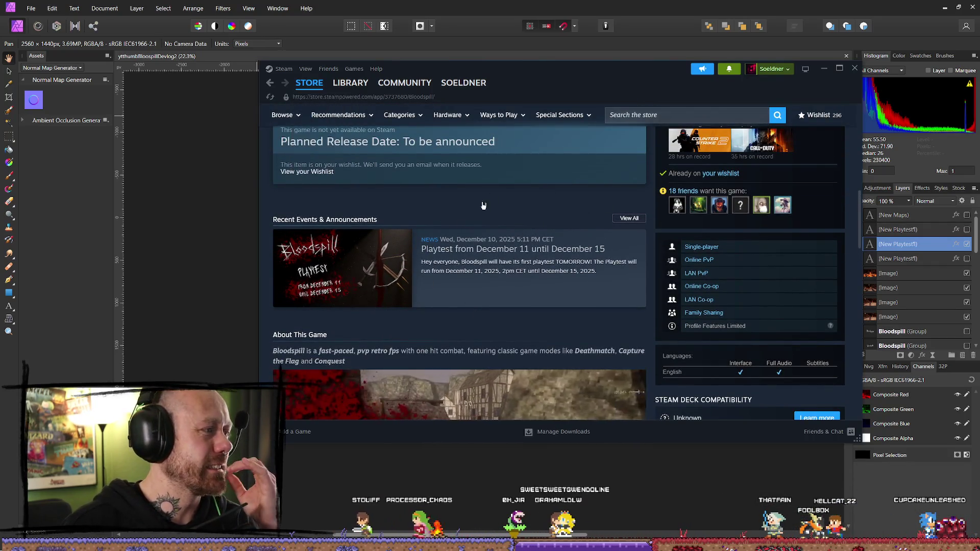
pyautogui.click(485, 296)
pyautogui.scroll(-3, 522, 266)
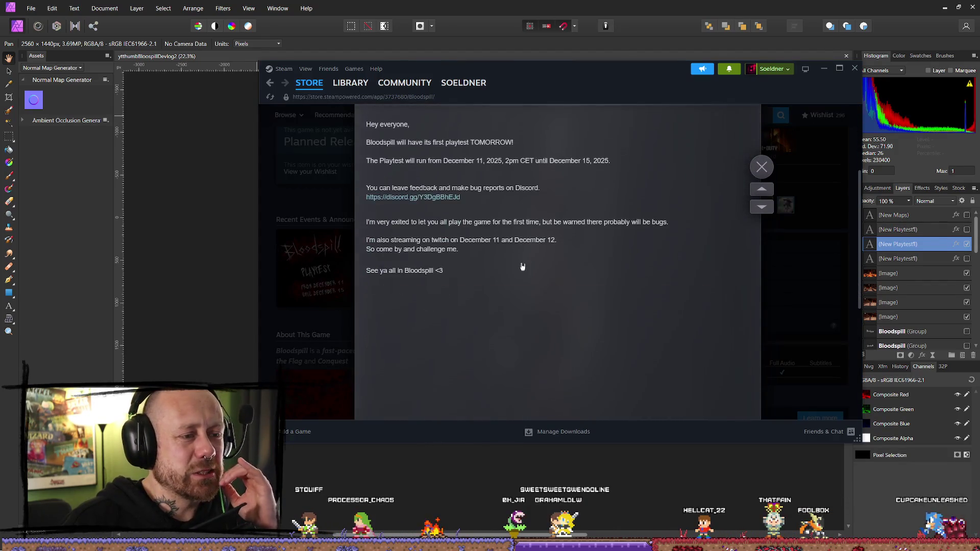
pyautogui.scroll(2, 516, 263)
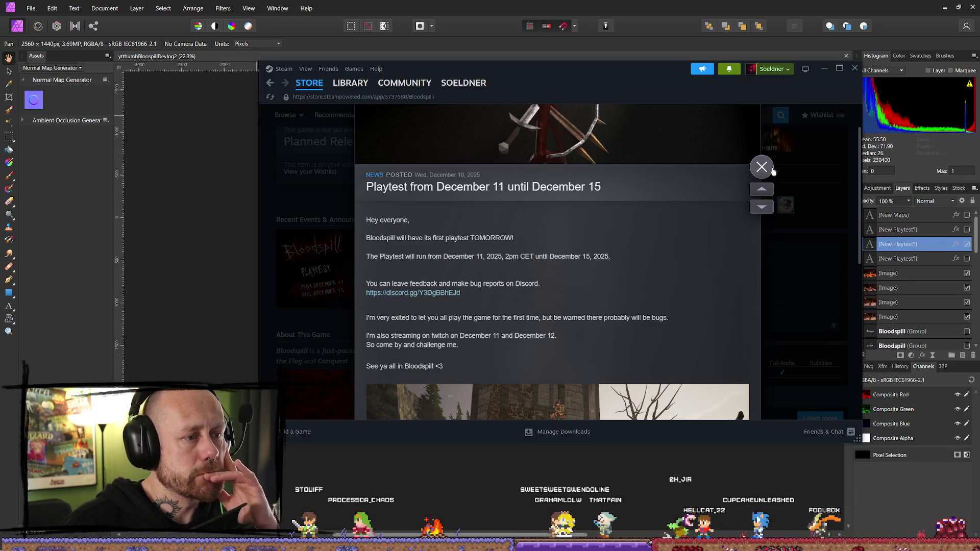
pyautogui.click(762, 167)
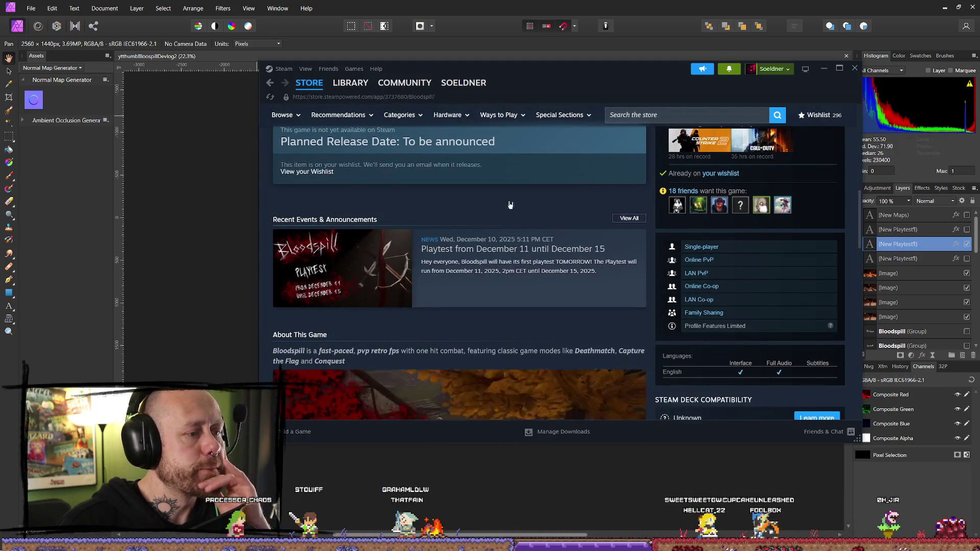
pyautogui.click(855, 68)
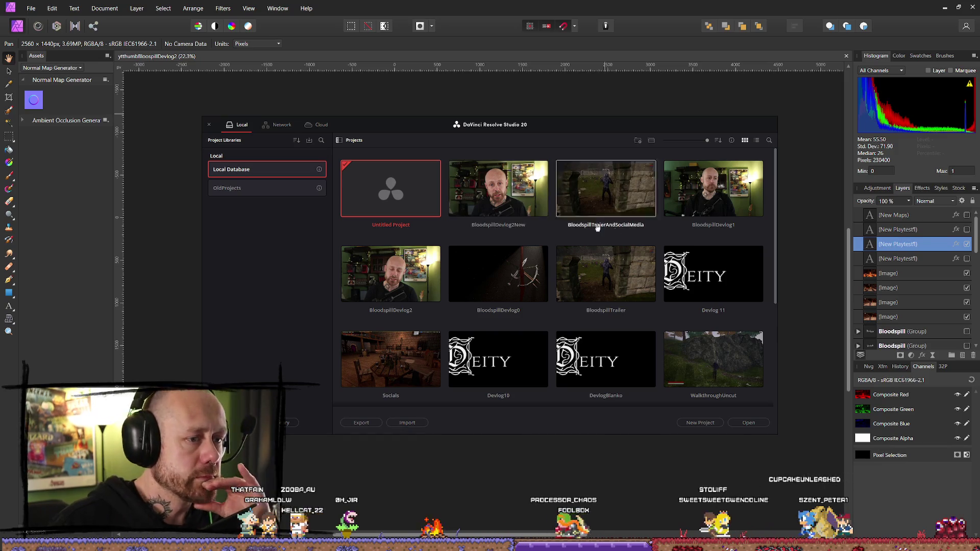
# - Open BloodspillTraierAndSocialMedia on the Edit page and find BloodSplatter.png in the media pool
pyautogui.doubleClick(626, 205)
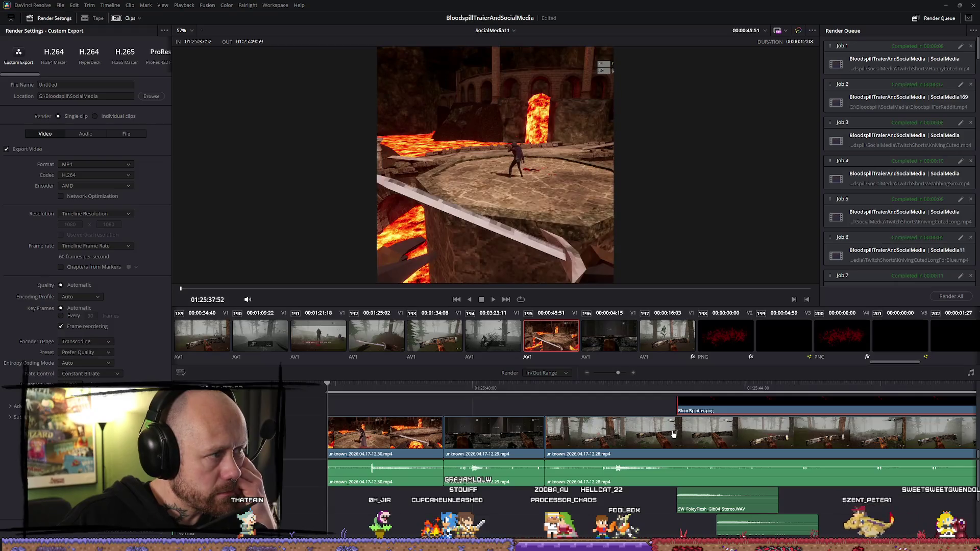
pyautogui.hotkey('shift', '4')
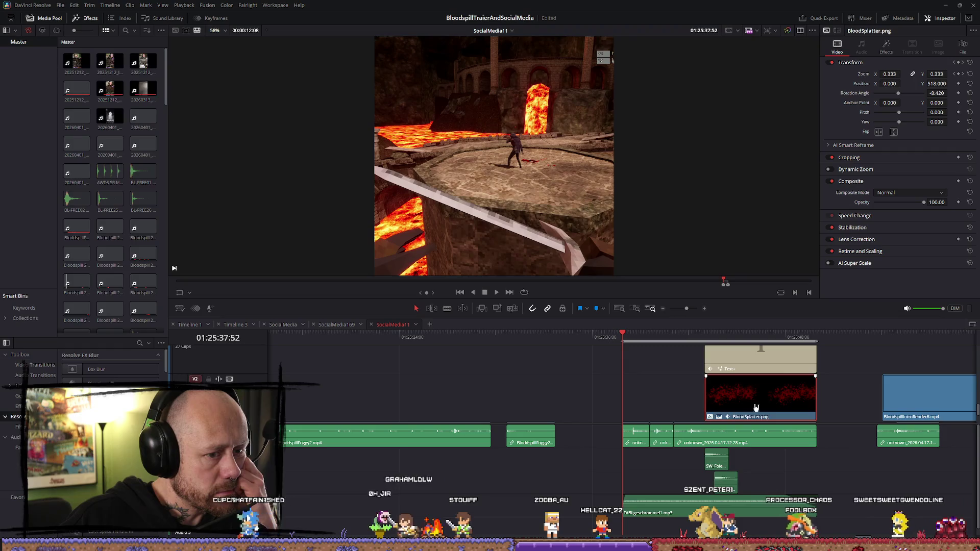
pyautogui.rightClick(768, 393)
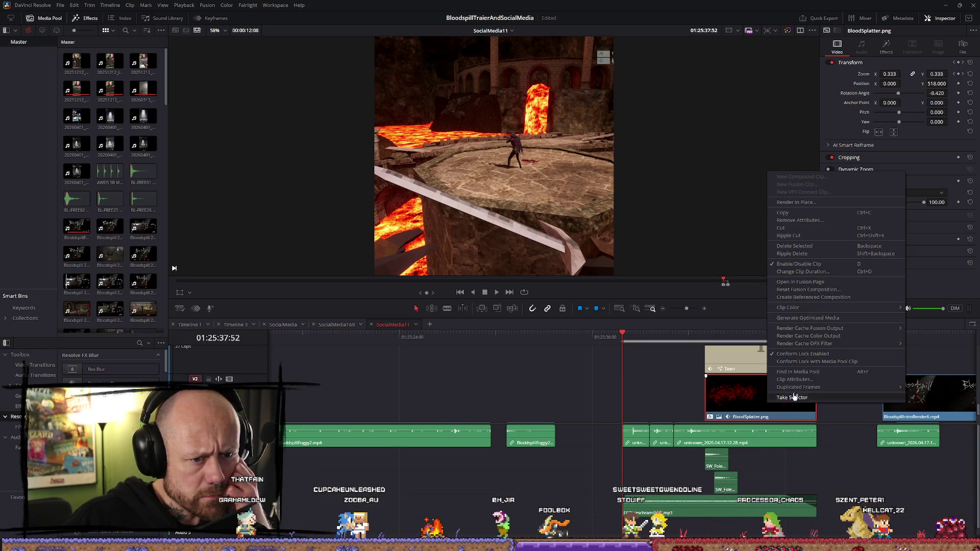
pyautogui.click(809, 377)
pyautogui.rightClick(145, 302)
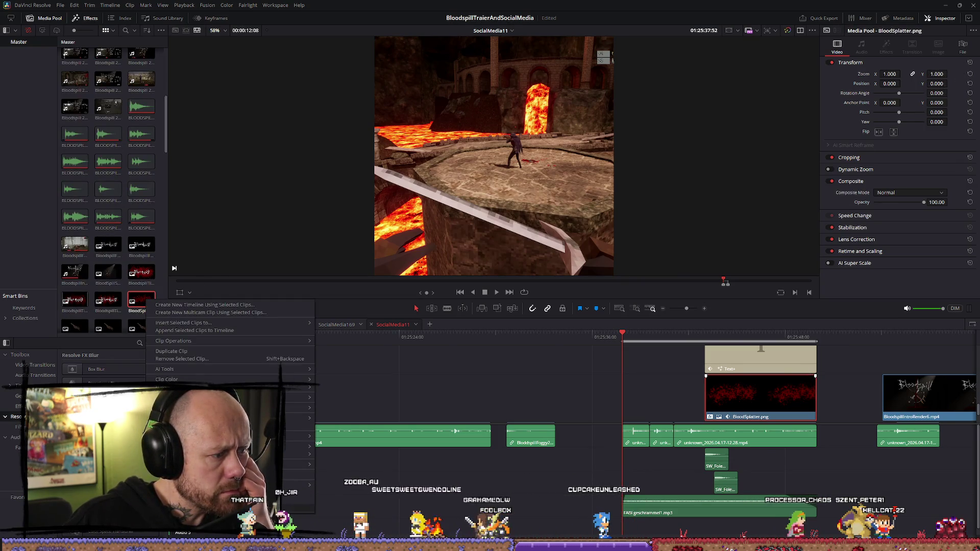
pyautogui.press('Escape')
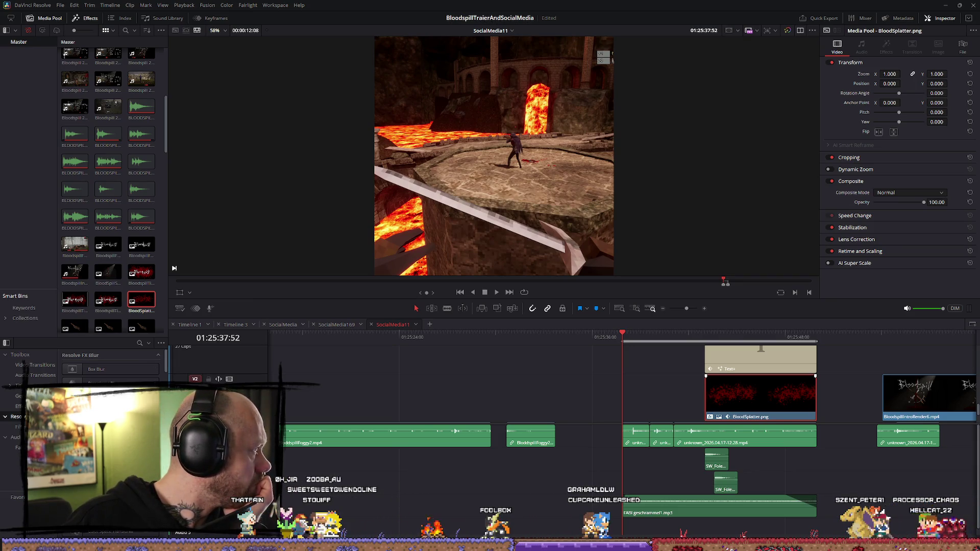
pyautogui.moveTo(272, 146); pyautogui.dragTo(579, 138)
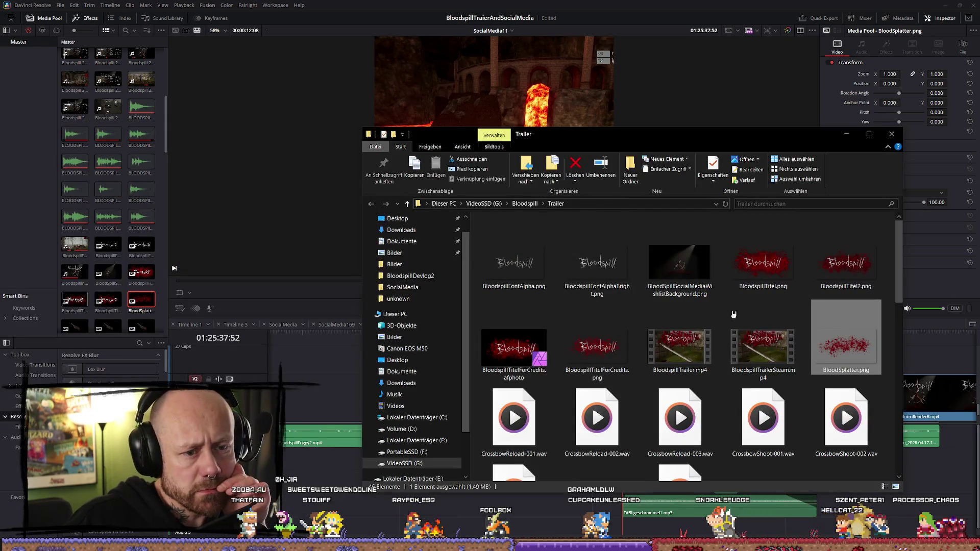
# - Paste BloodSplatter.png into the thumbnail, shift it up-left and move its layer below the title text
pyautogui.hotkey('alt', 'Tab')
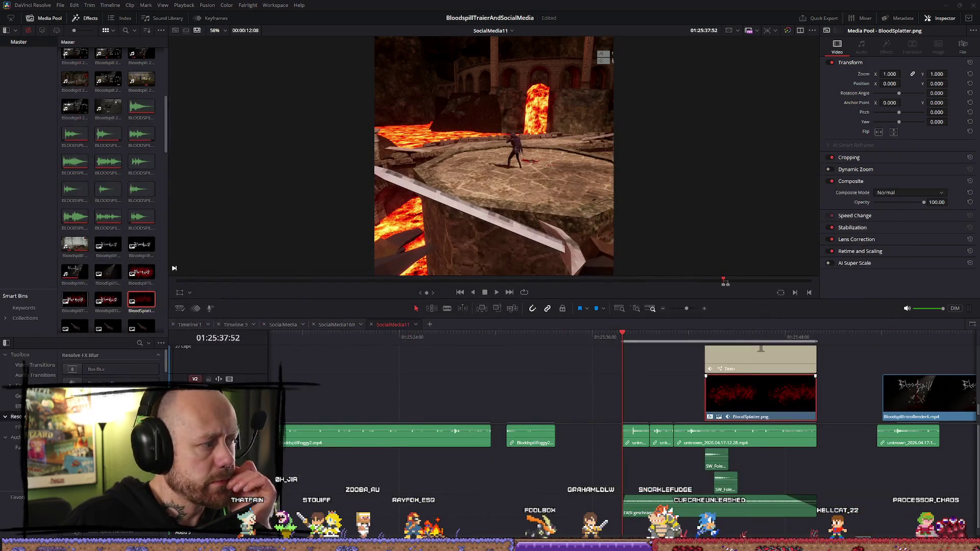
pyautogui.hotkey('alt', 'Tab')
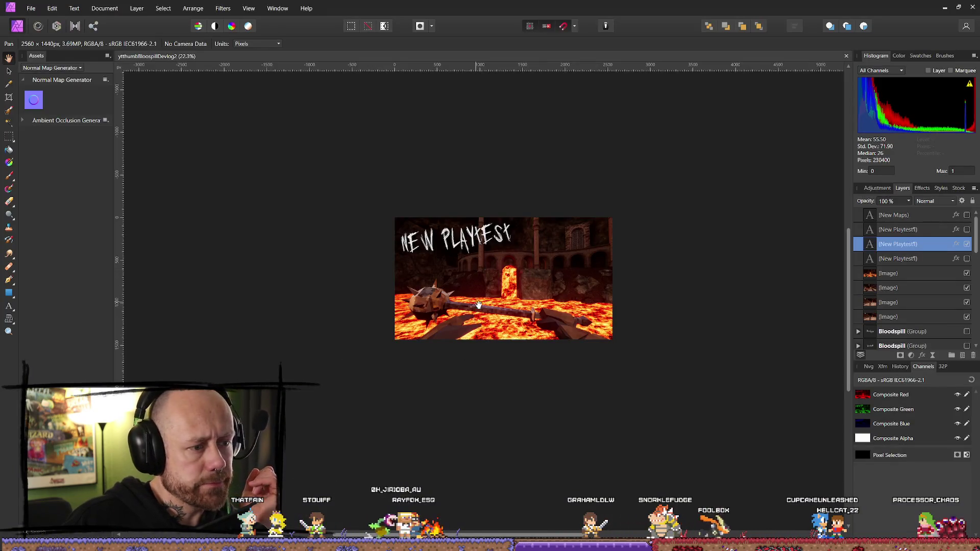
pyautogui.hotkey('ctrl', 'v')
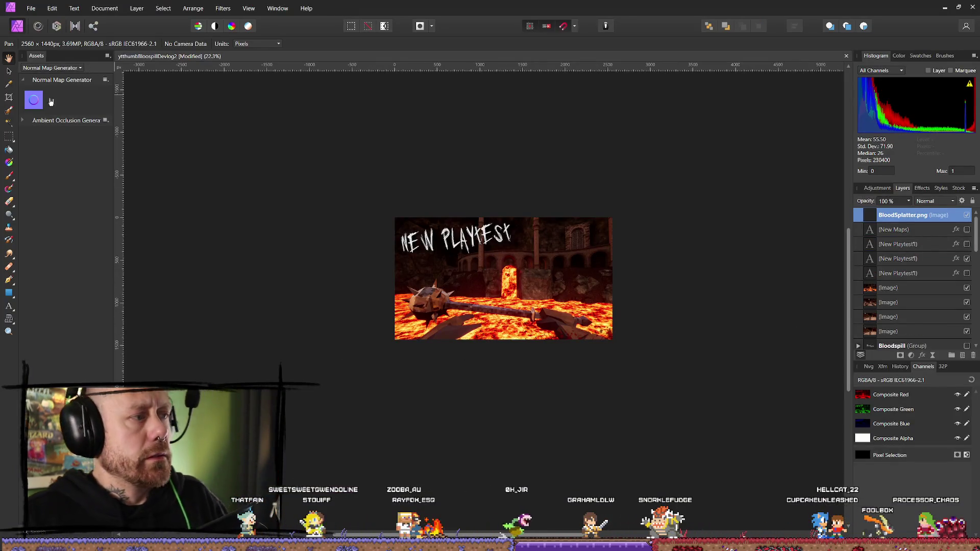
pyautogui.click(9, 71)
pyautogui.moveTo(620, 379); pyautogui.dragTo(493, 258)
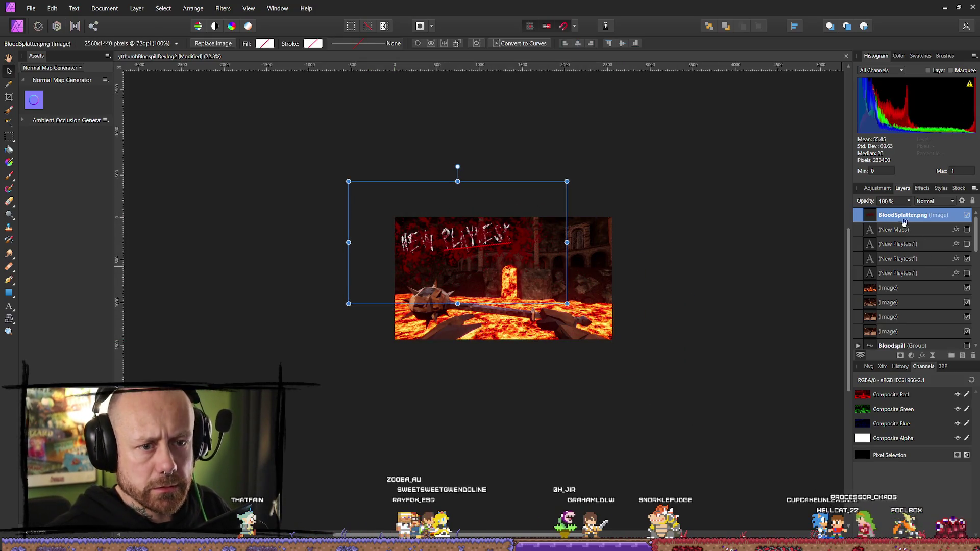
pyautogui.moveTo(903, 222)
pyautogui.mouseDown()
pyautogui.moveTo(910, 278)
pyautogui.moveTo(924, 290)
pyautogui.mouseUp()
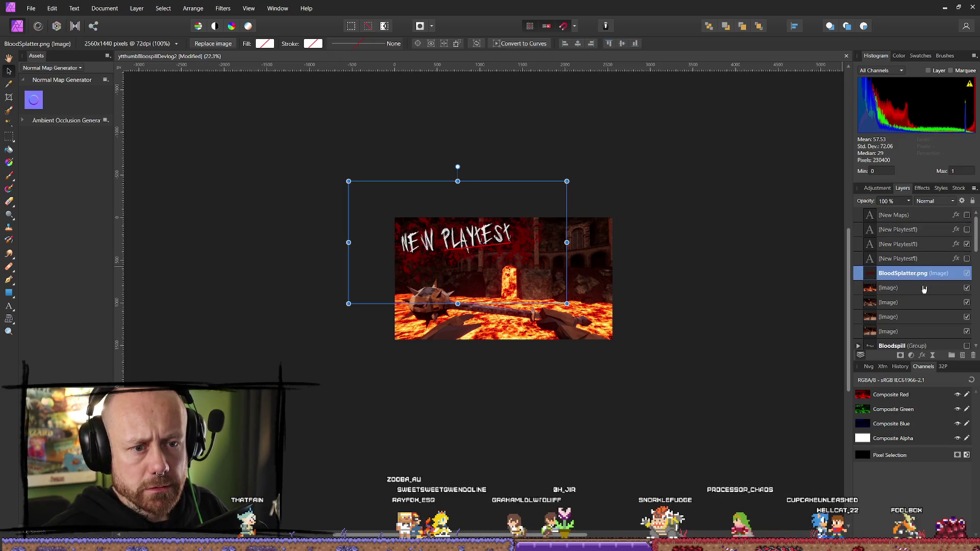
pyautogui.scroll(4, 531, 245)
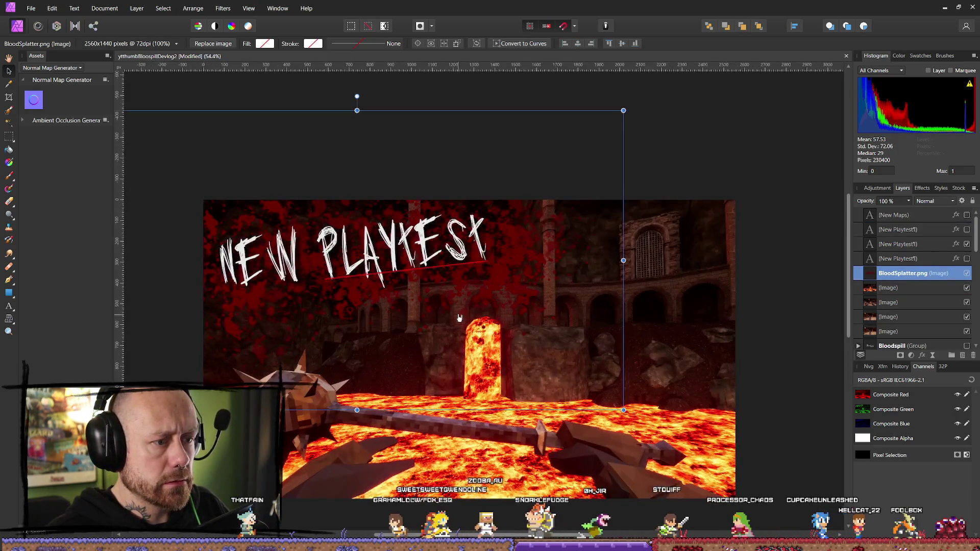
pyautogui.scroll(-2, 471, 296)
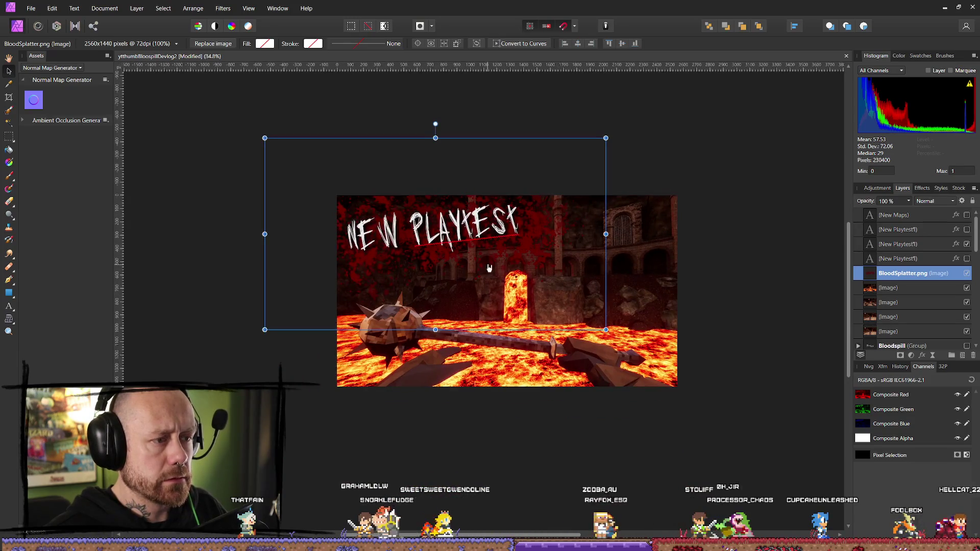
# - Add an Outer Shadow to the blood splatter: 100% opacity, 7.6 px radius, 13 px offset
pyautogui.click(921, 188)
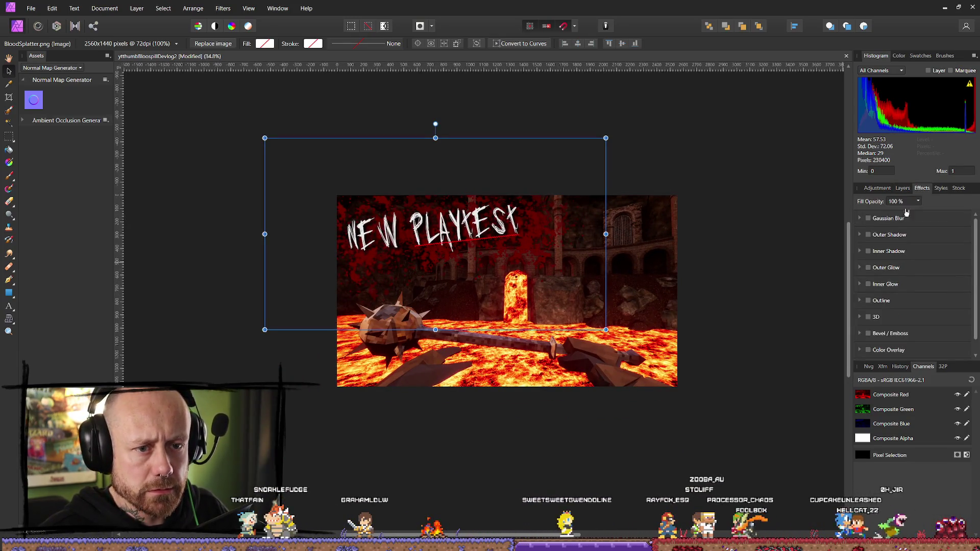
pyautogui.click(869, 234)
pyautogui.moveTo(907, 267); pyautogui.dragTo(924, 267)
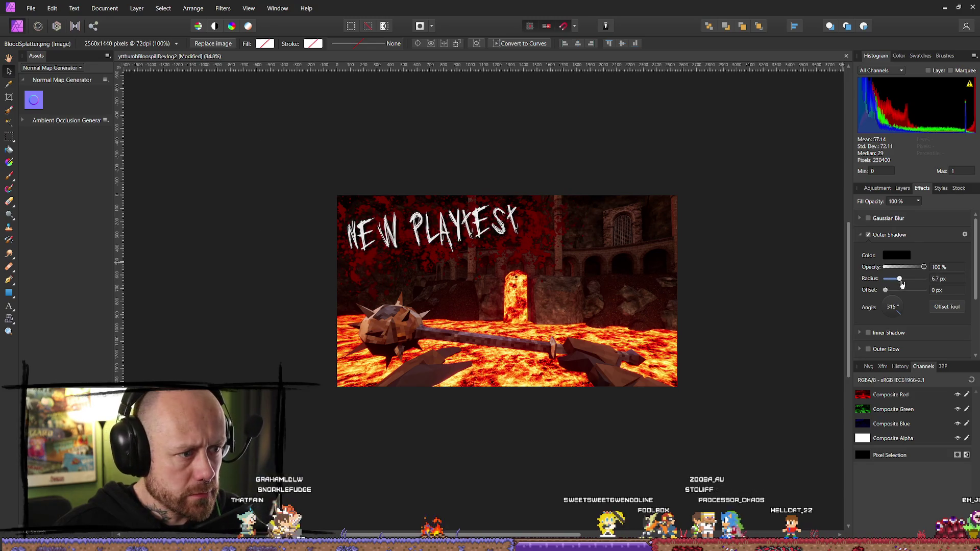
pyautogui.moveTo(917, 286)
pyautogui.mouseDown()
pyautogui.moveTo(947, 289)
pyautogui.moveTo(892, 285)
pyautogui.moveTo(905, 298)
pyautogui.mouseUp()
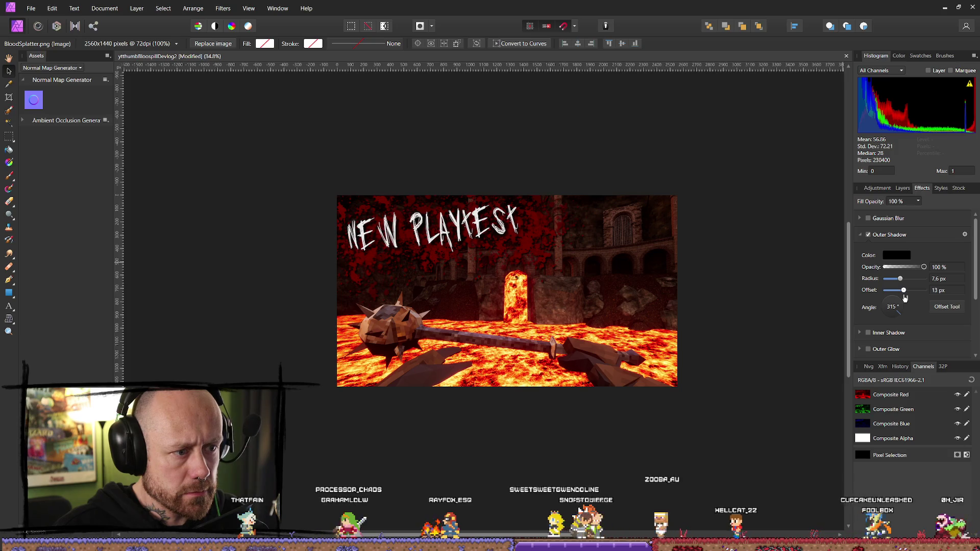
pyautogui.click(771, 287)
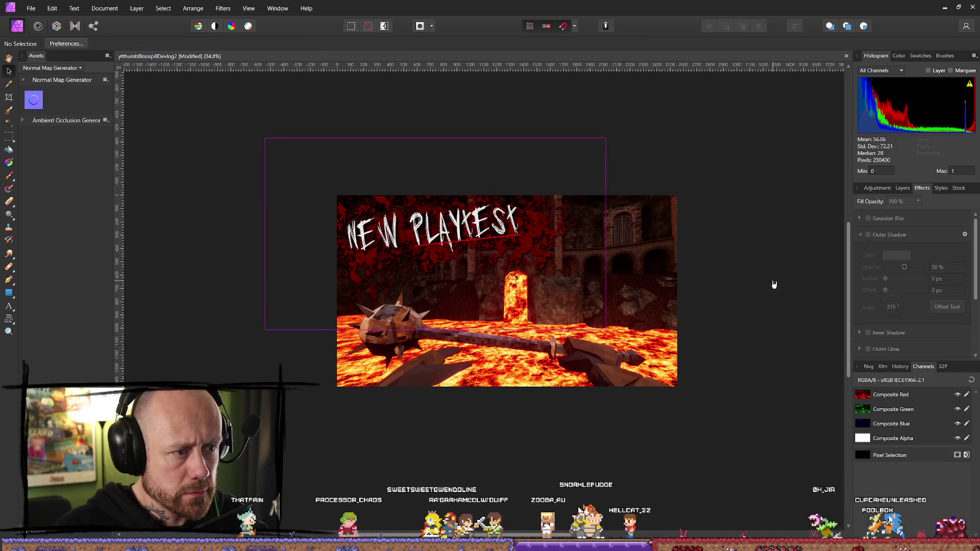
# - Back in the Layers panel, reselect the blood splatter, then the New Playtest title text
pyautogui.click(901, 189)
pyautogui.click(918, 276)
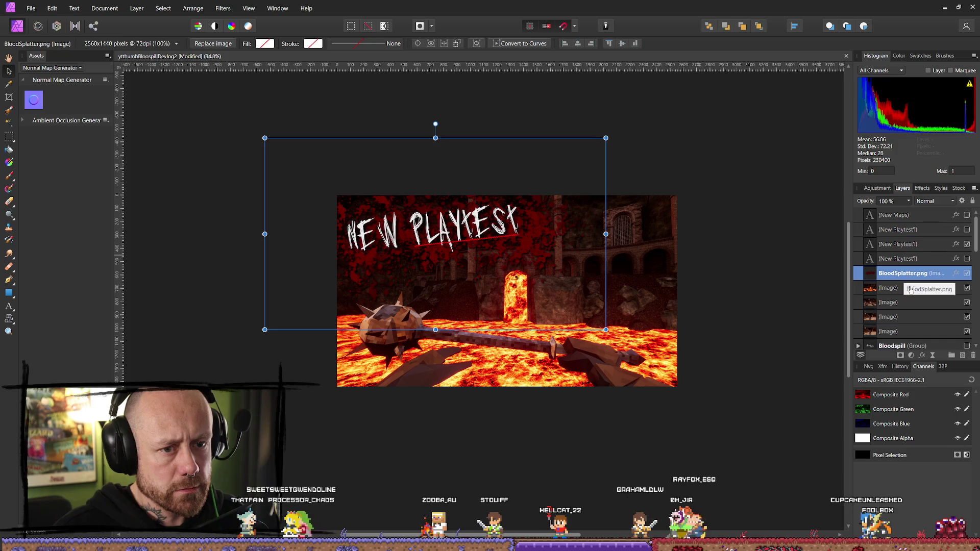
pyautogui.click(917, 245)
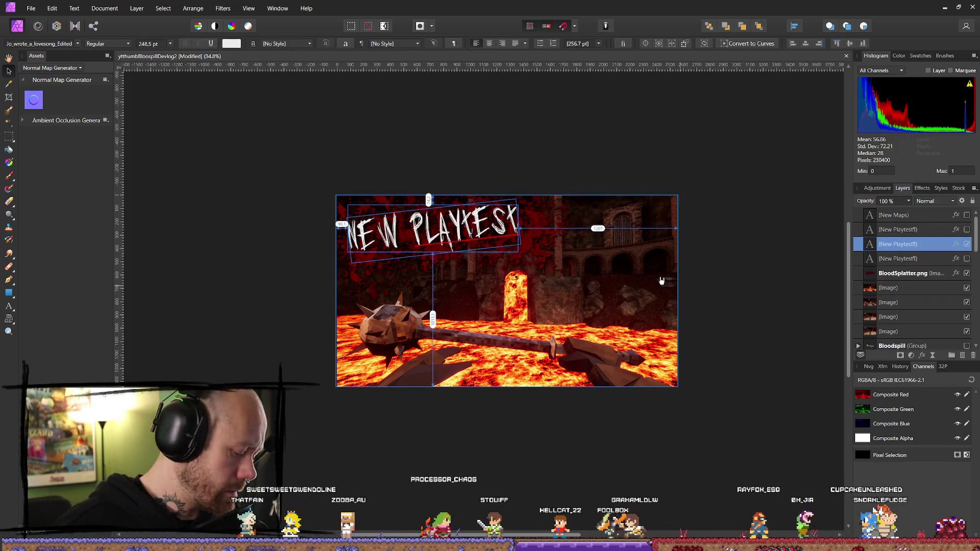
# - Duplicate the New Playtest text onto the lava and retype it as 'From April 20' / 'until'
pyautogui.hotkey('ctrl', 'j')
pyautogui.moveTo(444, 235)
pyautogui.mouseDown()
pyautogui.moveTo(546, 270)
pyautogui.moveTo(572, 319)
pyautogui.mouseUp()
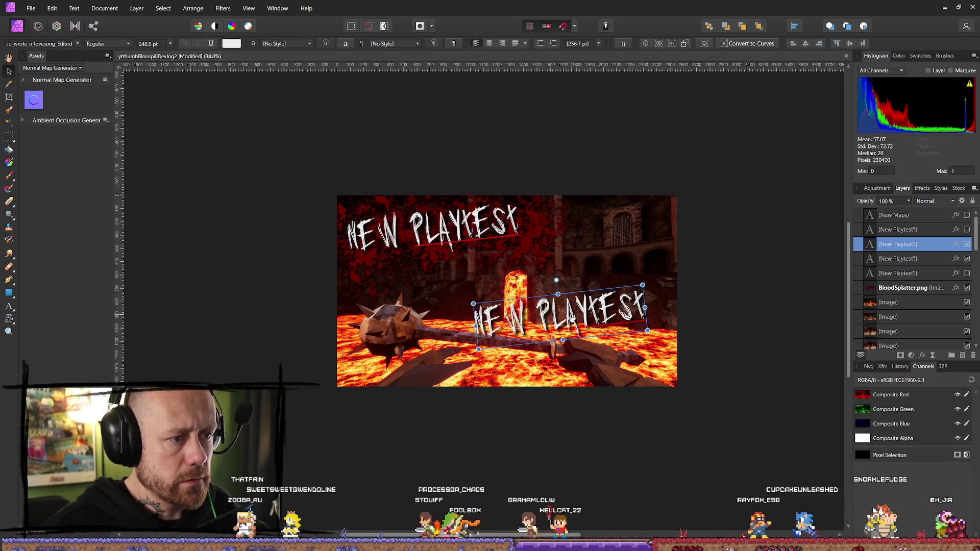
pyautogui.doubleClick(588, 315)
pyautogui.hotkey('ctrl', 'a')
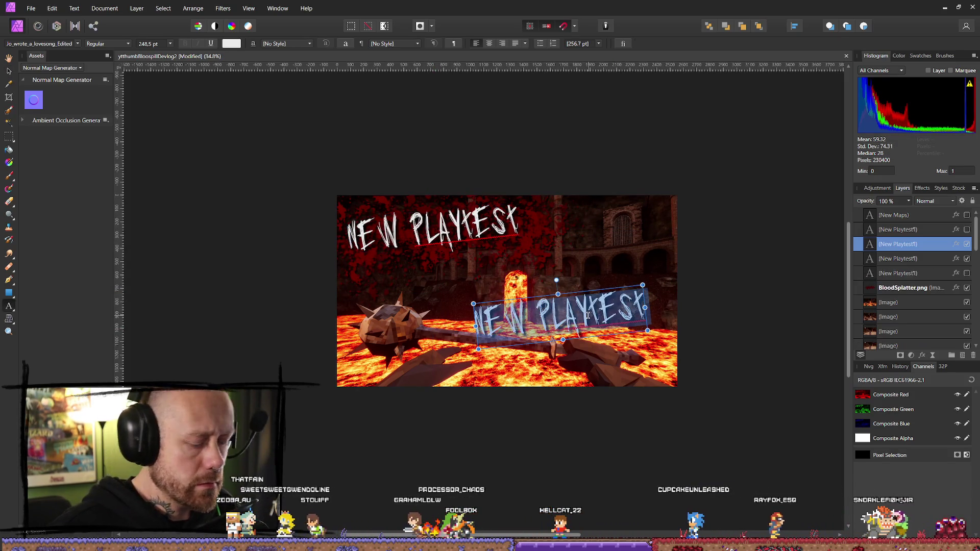
pyautogui.write('From Ap')
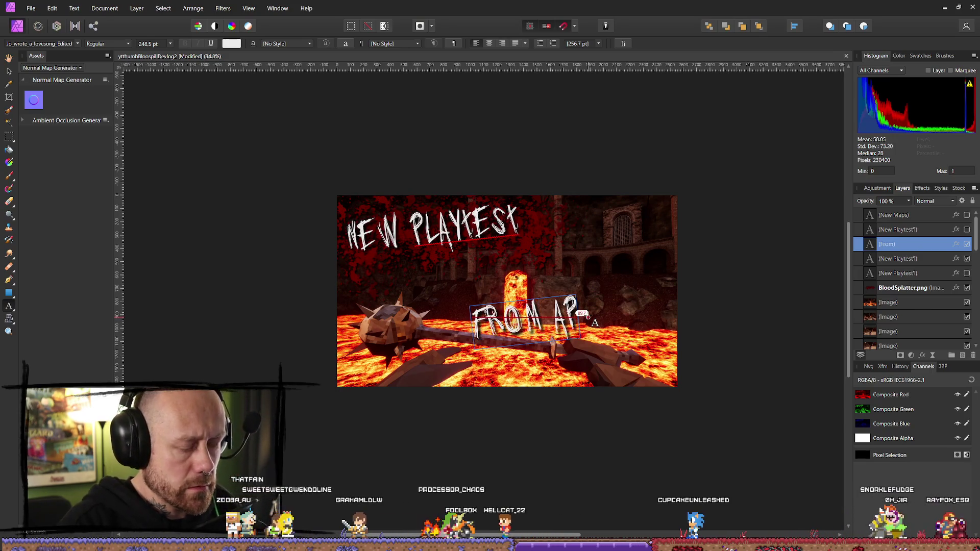
pyautogui.write('ril 20')
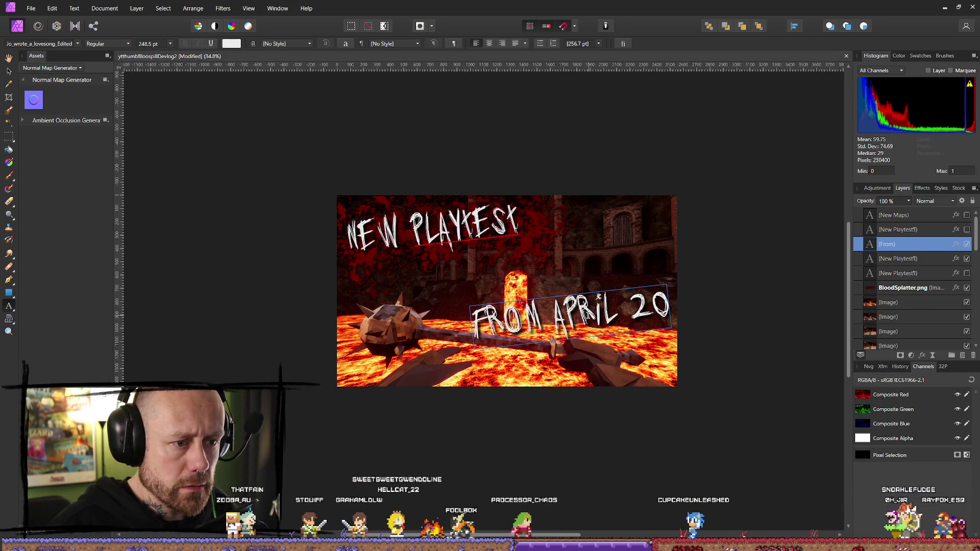
pyautogui.press('Return')
pyautogui.write('unt')
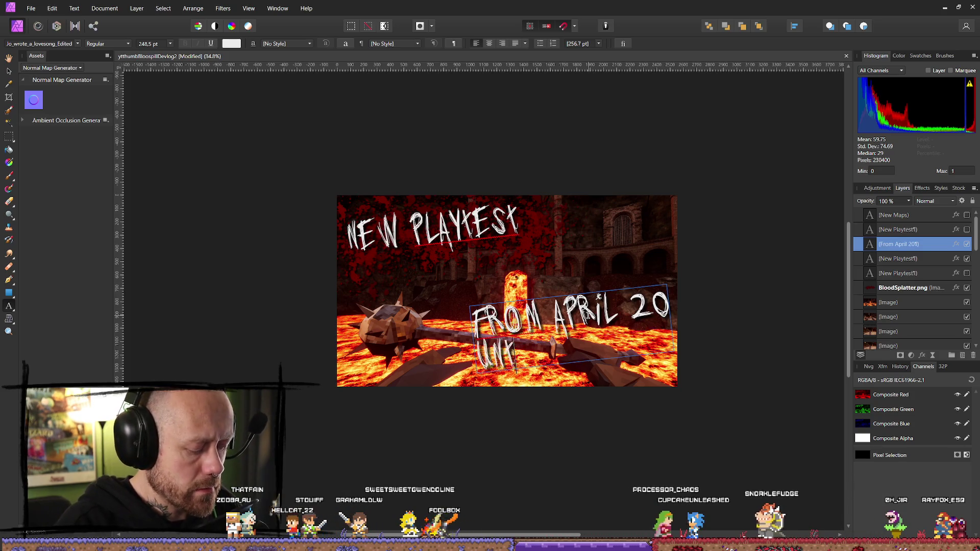
pyautogui.write('il april 27')
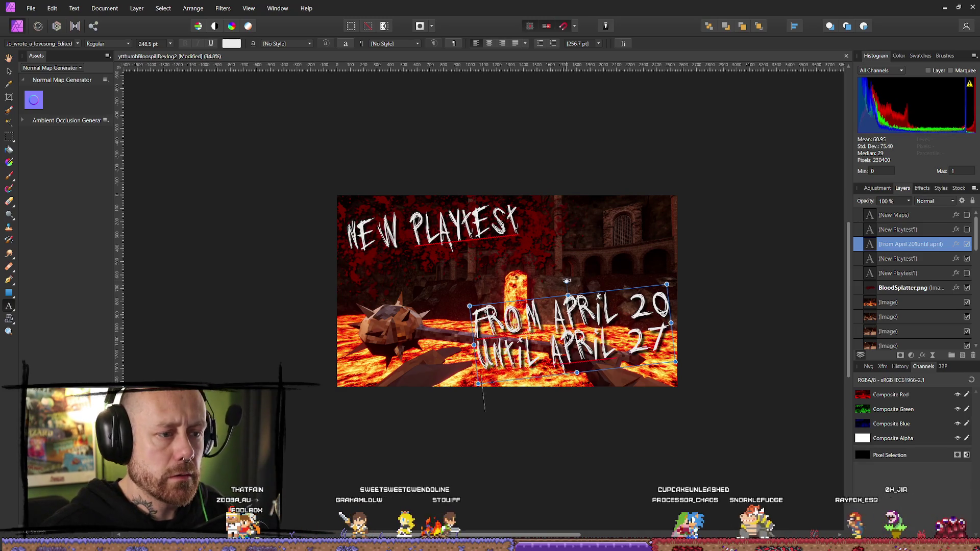
# - Tilt, shrink and position the date caption over the lower right of the thumbnail
pyautogui.moveTo(469, 305)
pyautogui.mouseDown()
pyautogui.moveTo(485, 272)
pyautogui.moveTo(513, 291)
pyautogui.mouseUp()
pyautogui.moveTo(583, 309); pyautogui.dragTo(587, 268)
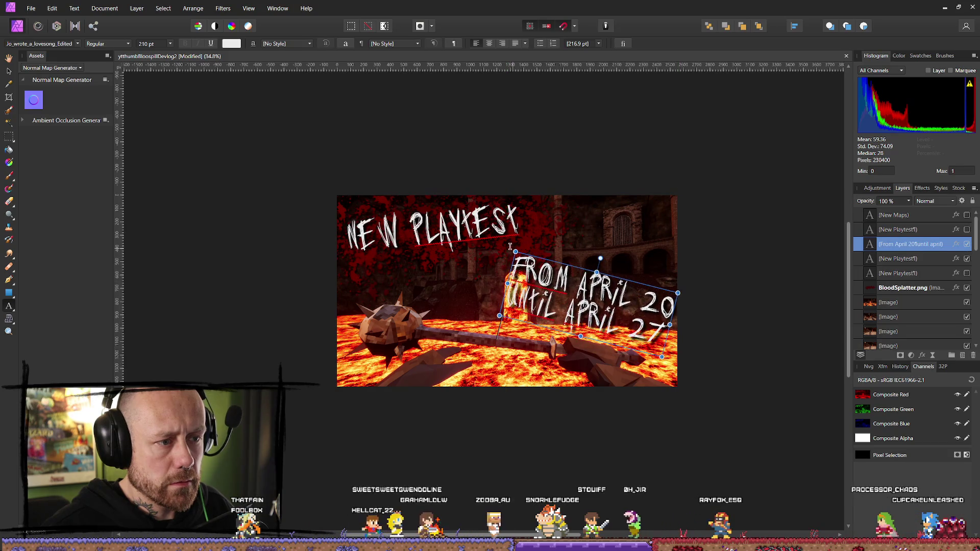
pyautogui.moveTo(515, 251); pyautogui.dragTo(542, 271)
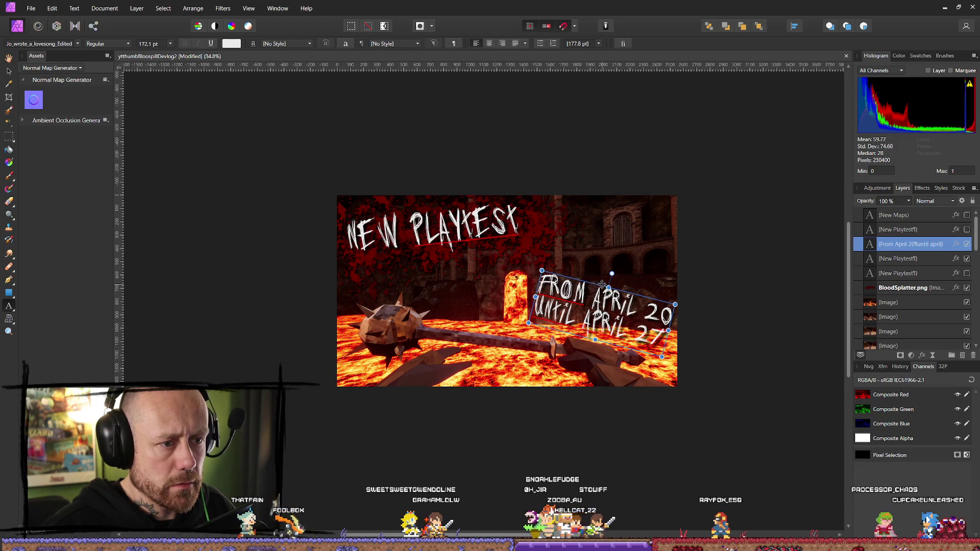
pyautogui.moveTo(602, 279); pyautogui.dragTo(604, 272)
pyautogui.press('Escape')
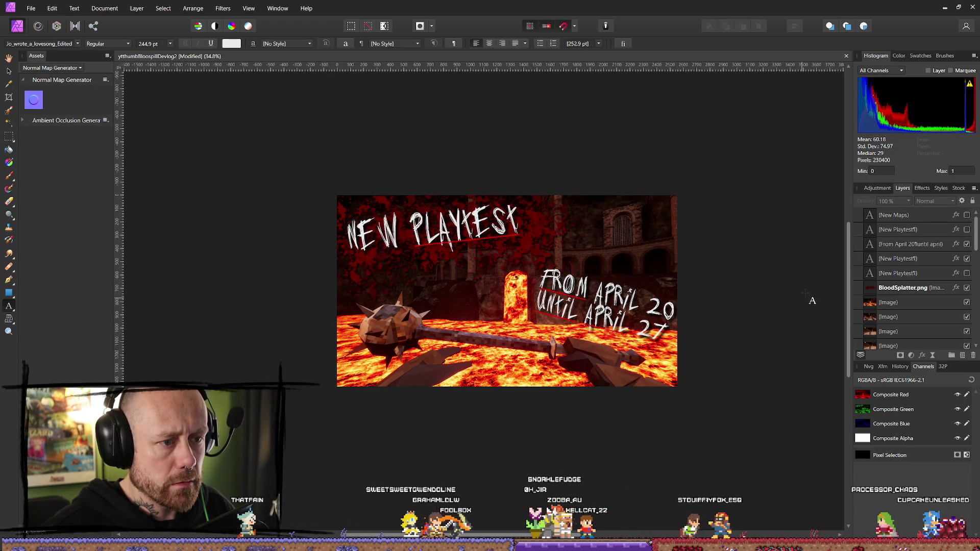
pyautogui.click(600, 282)
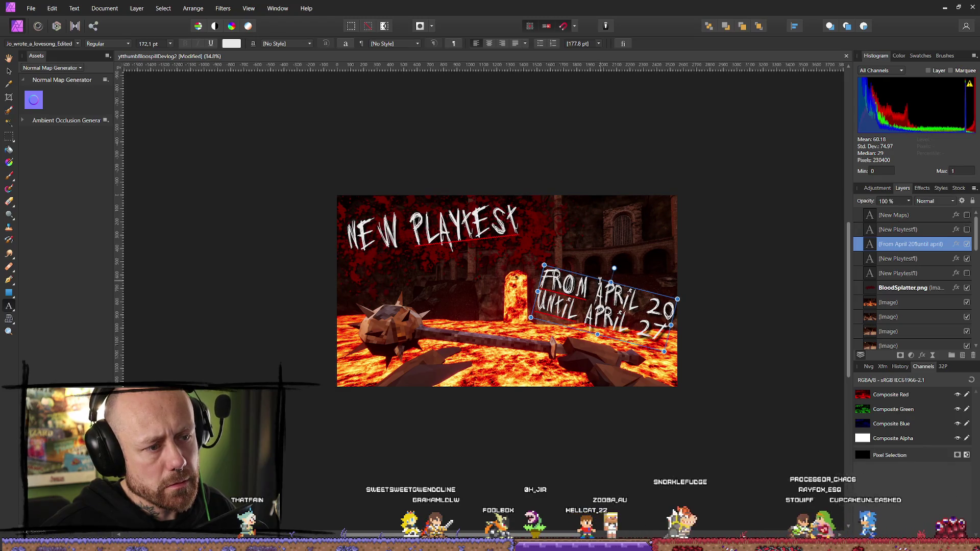
pyautogui.moveTo(600, 282); pyautogui.dragTo(612, 254)
pyautogui.click(753, 258)
pyautogui.click(618, 294)
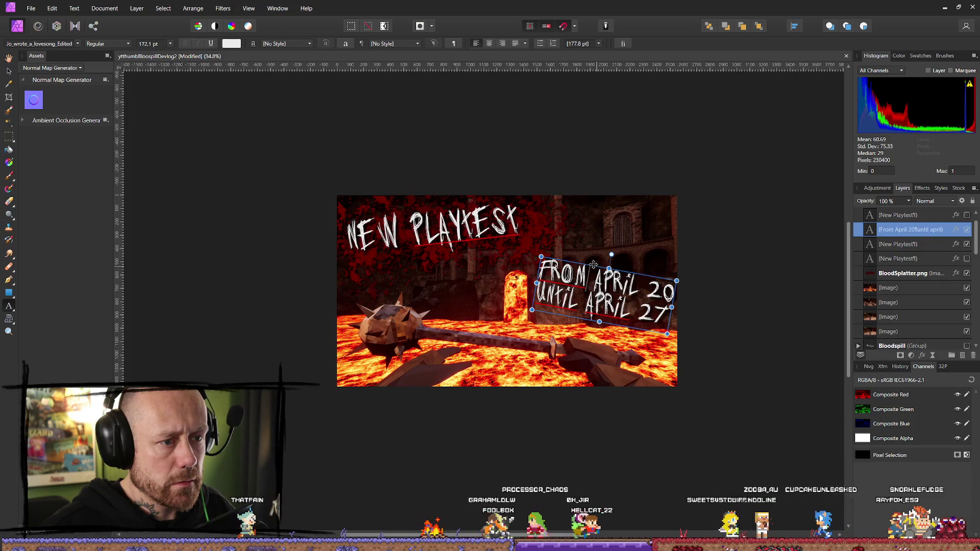
pyautogui.moveTo(611, 254); pyautogui.dragTo(608, 254)
# - Duplicate the blood splatter layer, then tilt, shrink and move the copy toward the date caption
pyautogui.click(754, 274)
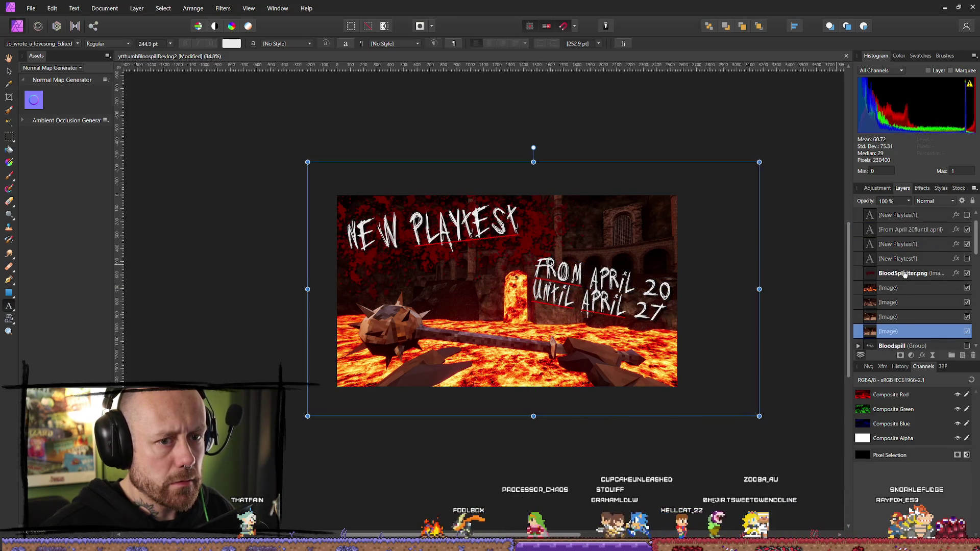
pyautogui.scroll(1, 912, 291)
pyautogui.click(912, 289)
pyautogui.moveTo(912, 290)
pyautogui.mouseDown()
pyautogui.moveTo(886, 292)
pyautogui.moveTo(925, 302)
pyautogui.moveTo(925, 315)
pyautogui.moveTo(911, 289)
pyautogui.mouseUp()
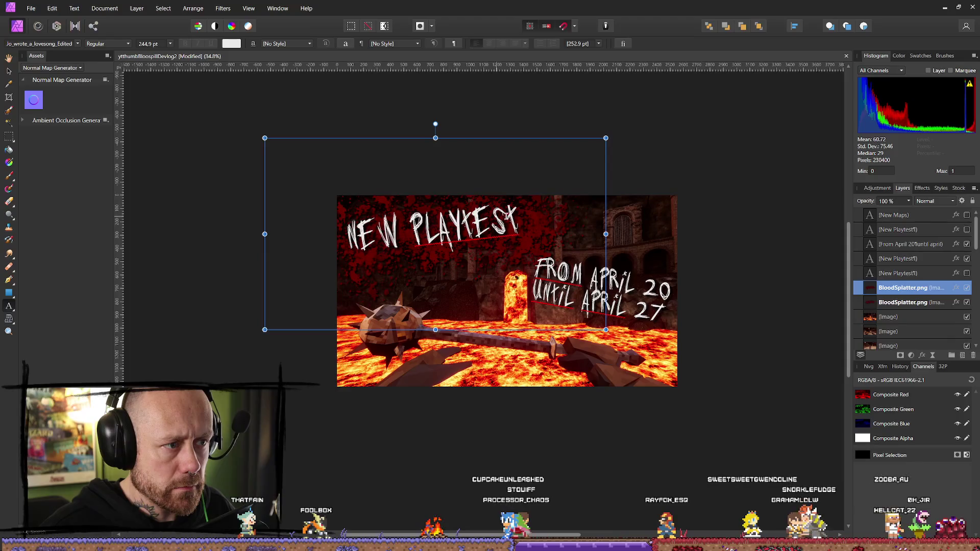
pyautogui.press('v')
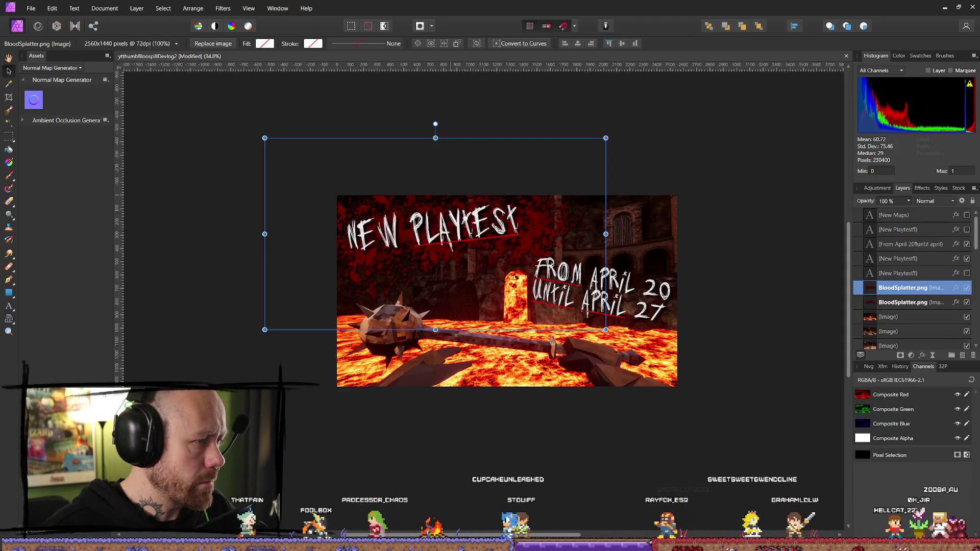
pyautogui.moveTo(544, 222); pyautogui.dragTo(687, 300)
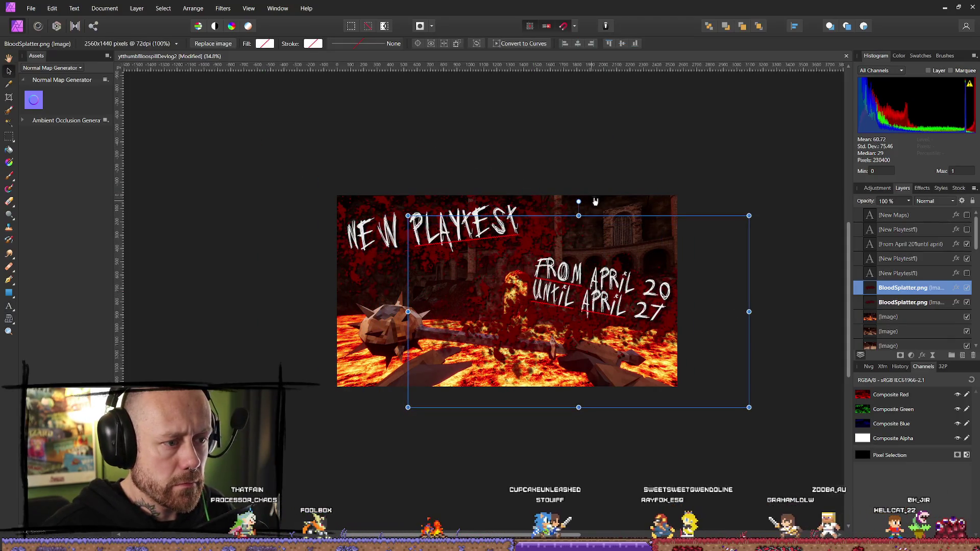
pyautogui.moveTo(580, 201); pyautogui.dragTo(614, 208)
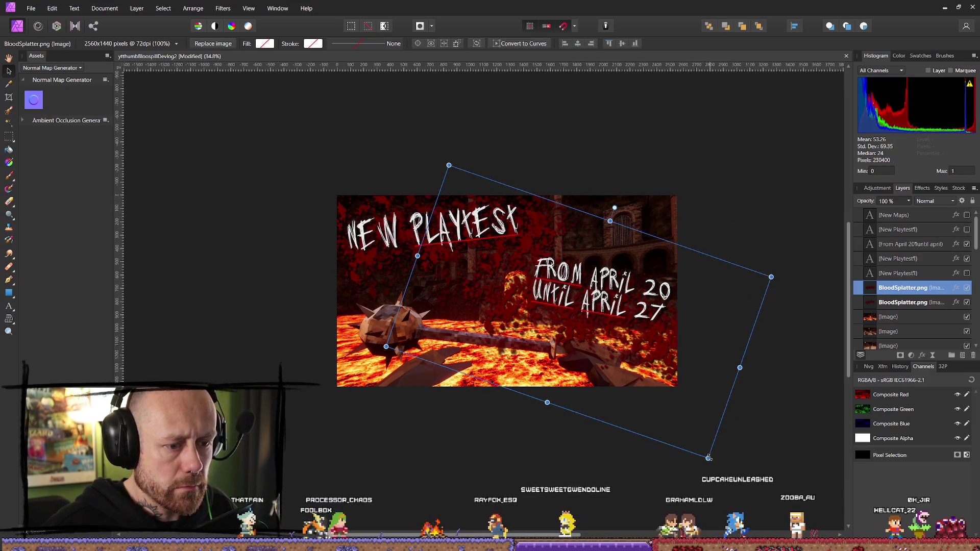
pyautogui.moveTo(708, 457); pyautogui.dragTo(621, 360)
pyautogui.moveTo(522, 268); pyautogui.dragTo(593, 317)
# - Undo the New Playtest text rotation and nudge the other blood splatter slightly down by the headline
pyautogui.click(740, 375)
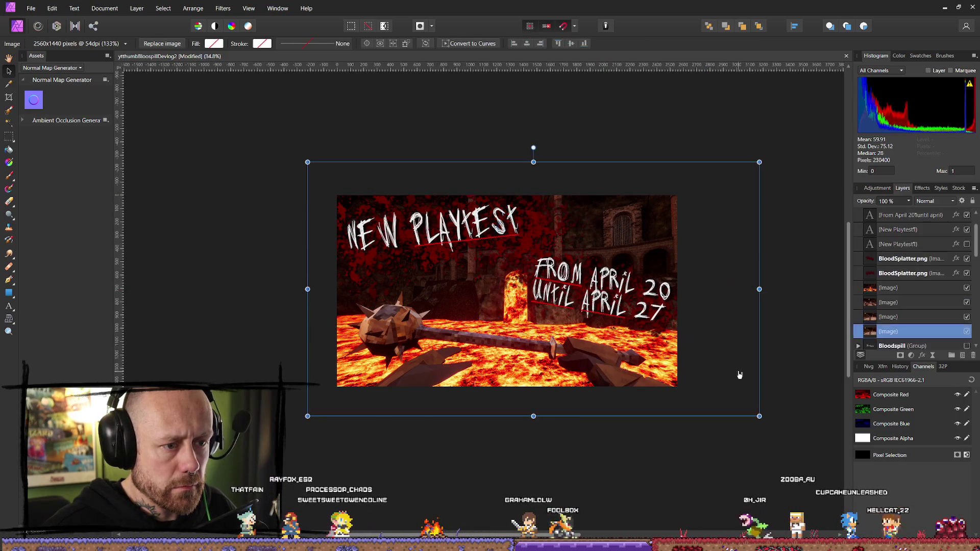
pyautogui.scroll(-5, 740, 375)
pyautogui.scroll(3, 720, 451)
pyautogui.click(754, 403)
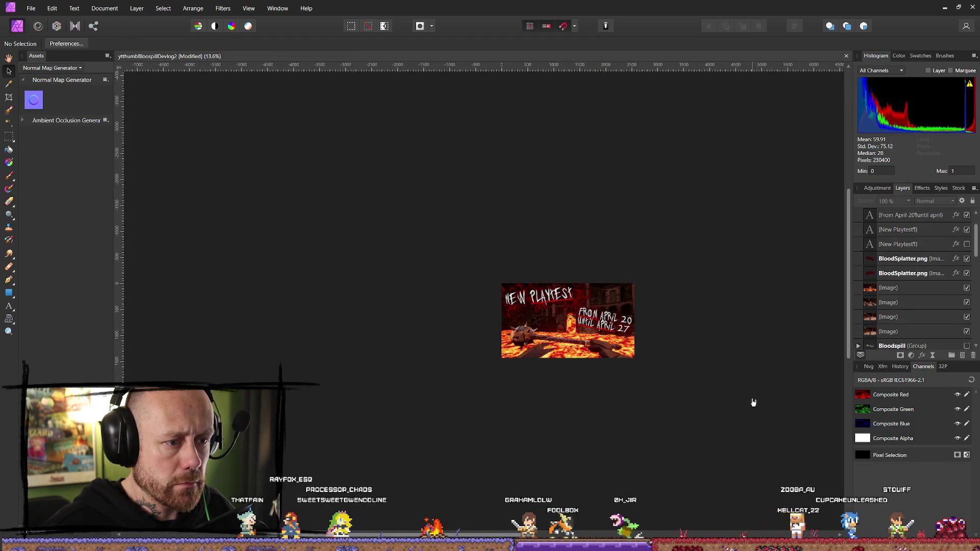
pyautogui.scroll(1, 687, 427)
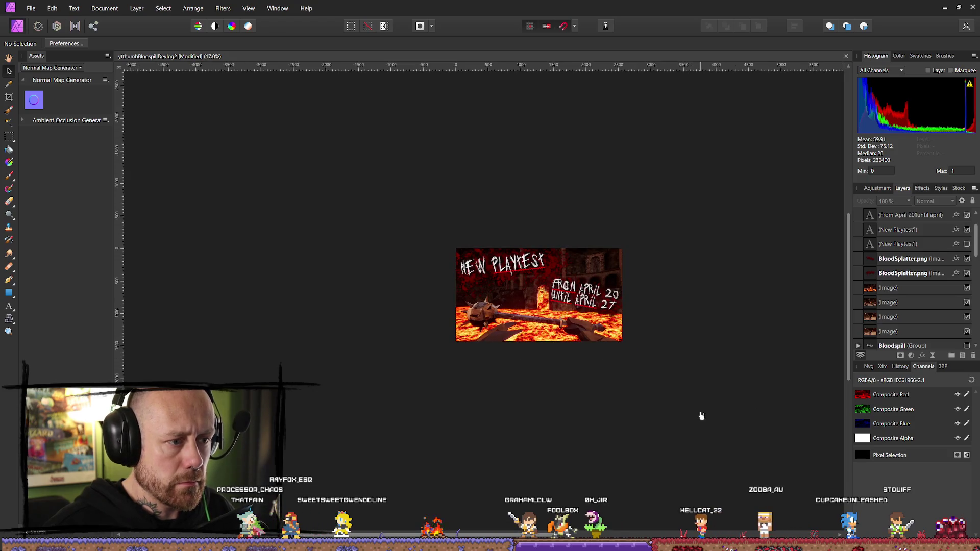
pyautogui.click(510, 271)
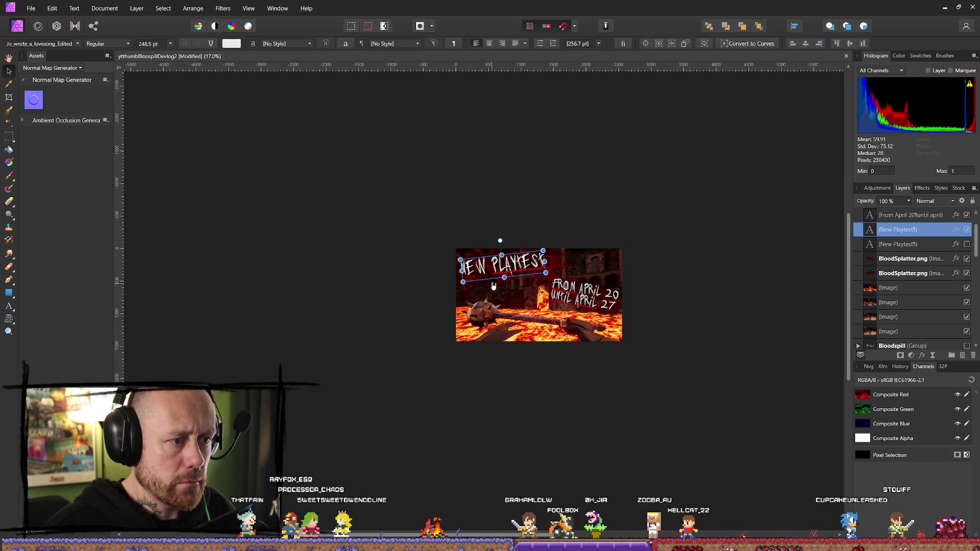
pyautogui.scroll(3, 503, 273)
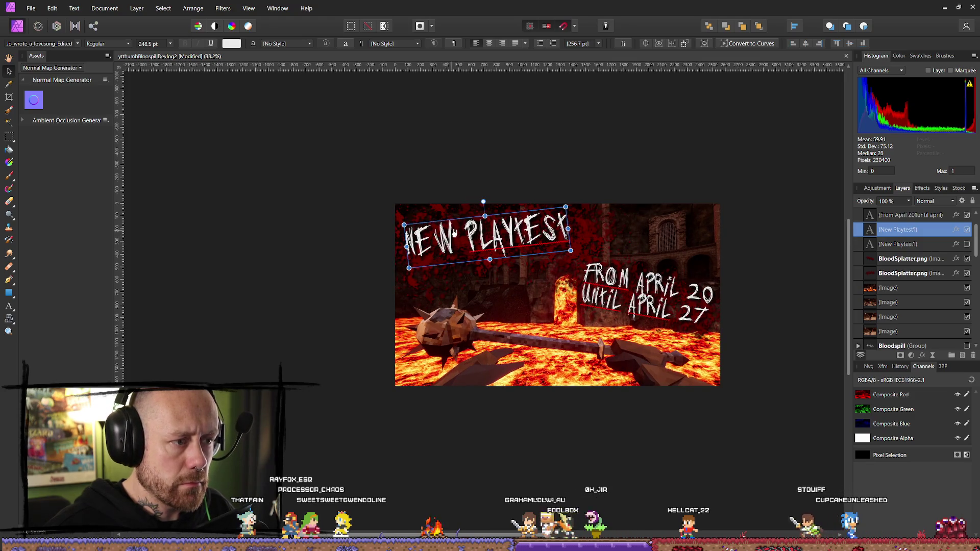
pyautogui.hotkey('ctrl', 'z')
pyautogui.click(419, 223)
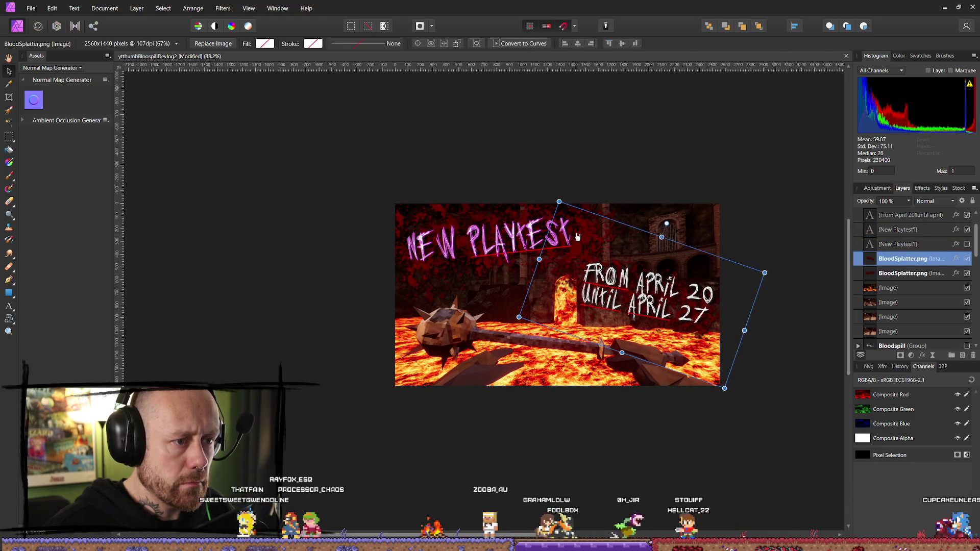
pyautogui.keyDown('alt'); pyautogui.click(418, 223); pyautogui.keyUp('alt')
pyautogui.moveTo(421, 217); pyautogui.dragTo(426, 222)
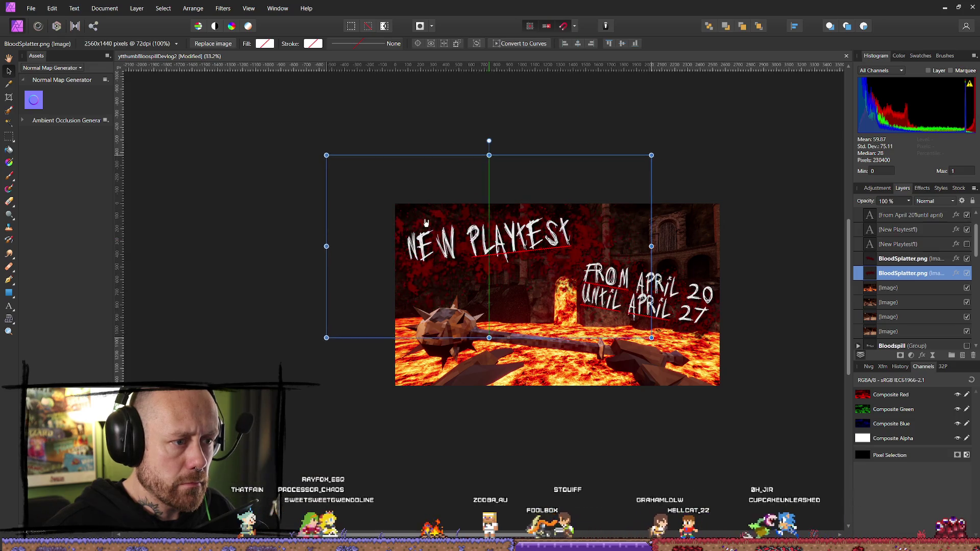
pyautogui.click(478, 196)
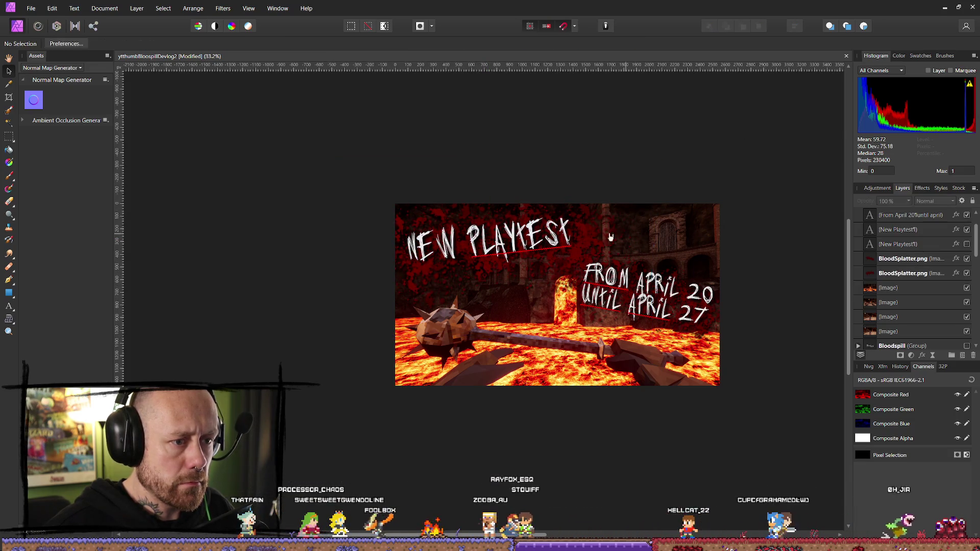
# - Export the thumbnail as PNG and browse to G:\Bloodspill\SocialMedia in the save dialog
pyautogui.click(31, 8)
pyautogui.click(56, 232)
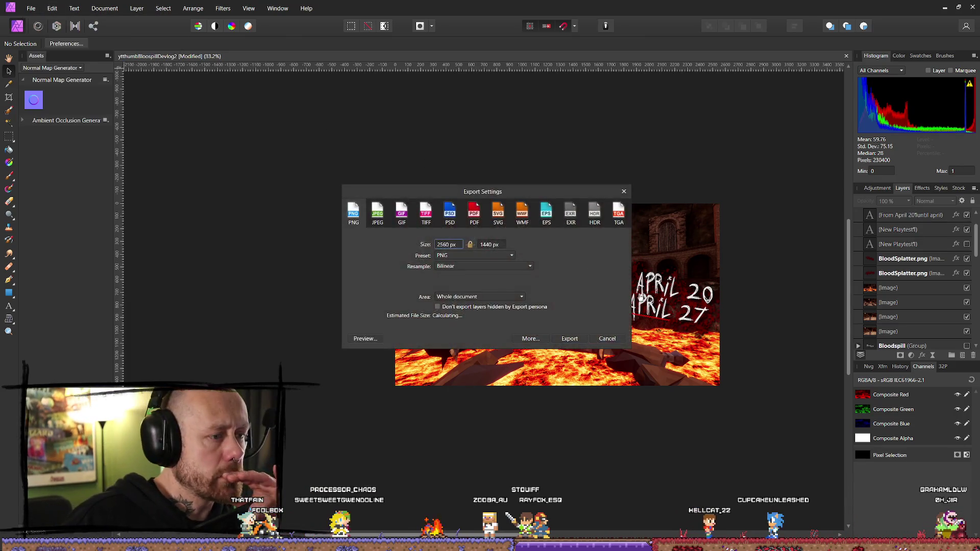
pyautogui.click(569, 340)
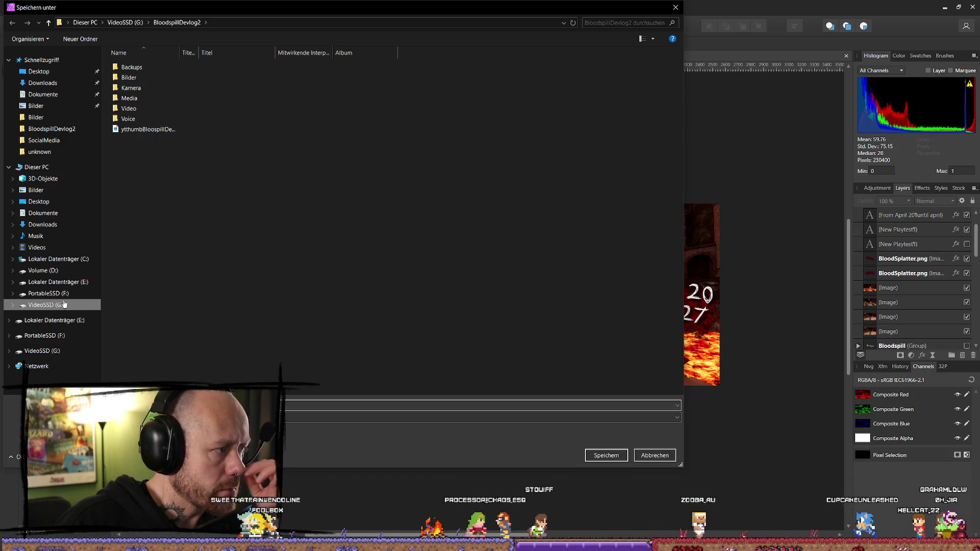
pyautogui.click(46, 305)
pyautogui.doubleClick(164, 67)
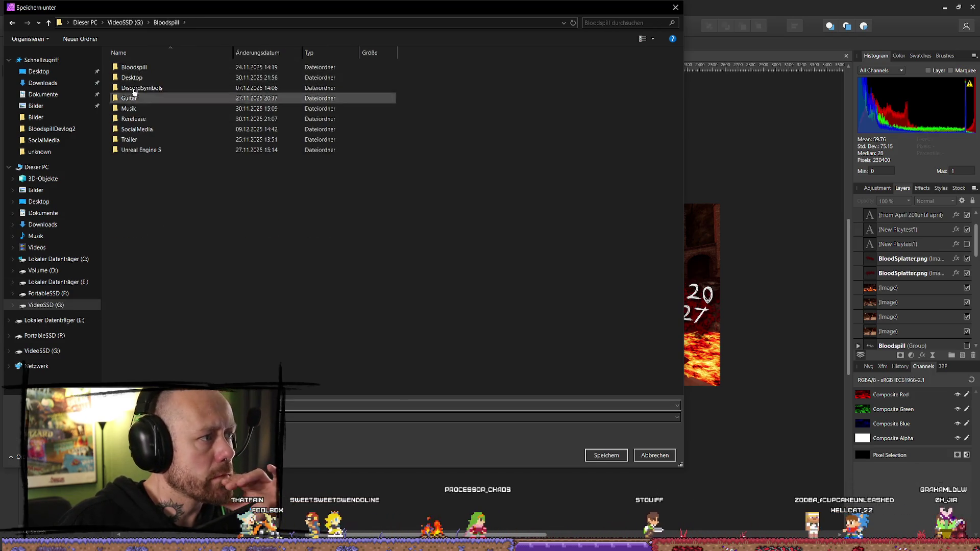
pyautogui.doubleClick(134, 67)
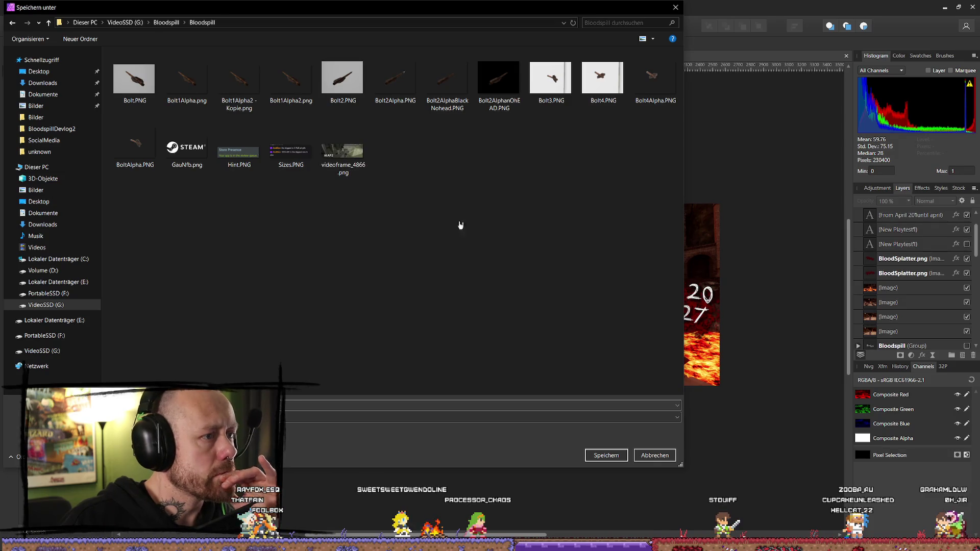
pyautogui.hotkey('alt', 'Left')
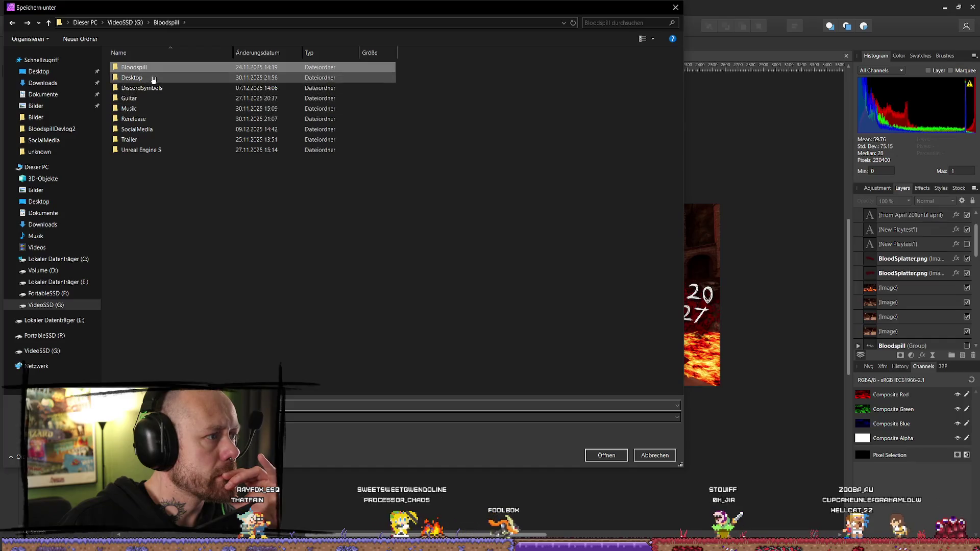
pyautogui.doubleClick(153, 130)
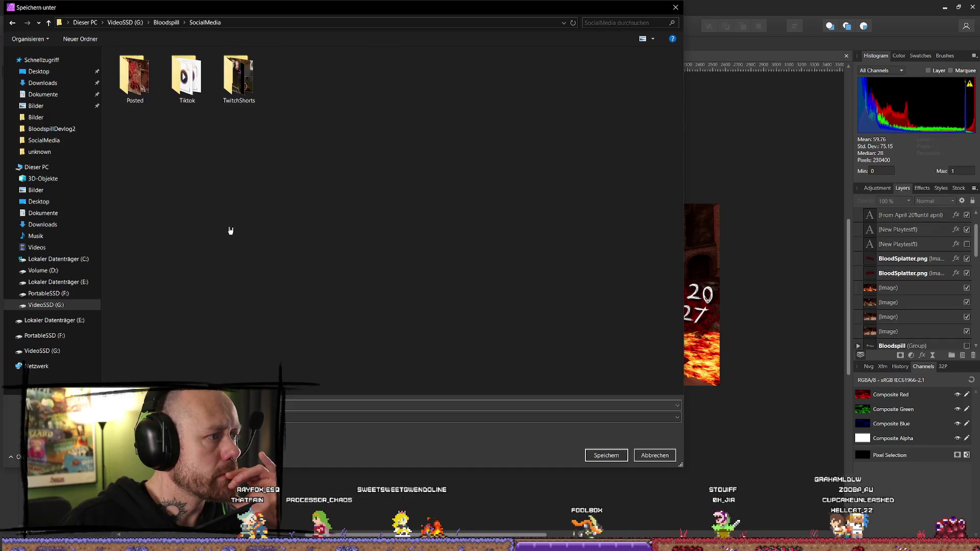
# - Create a new SteamAnnoucement folder in SocialMedia and save the PNG into it
pyautogui.rightClick(315, 247)
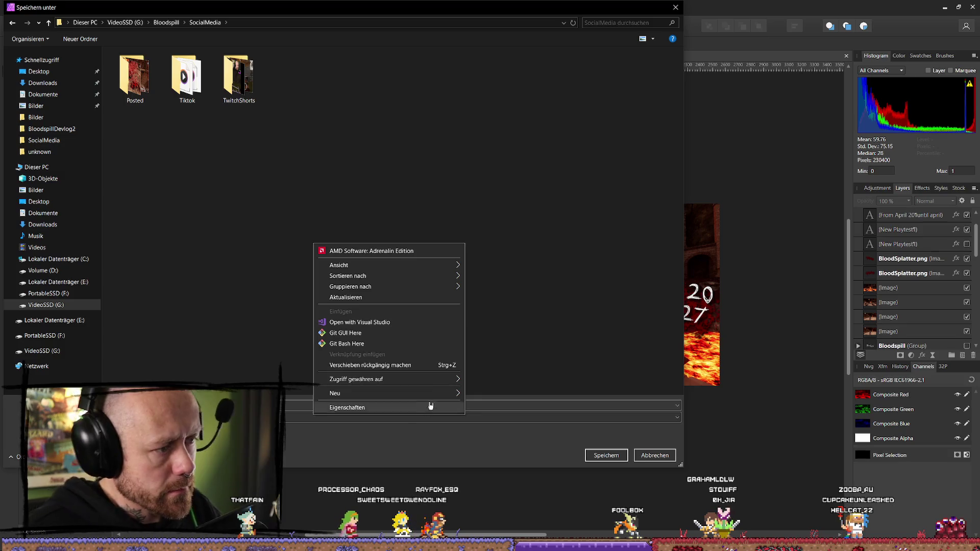
pyautogui.moveTo(434, 399)
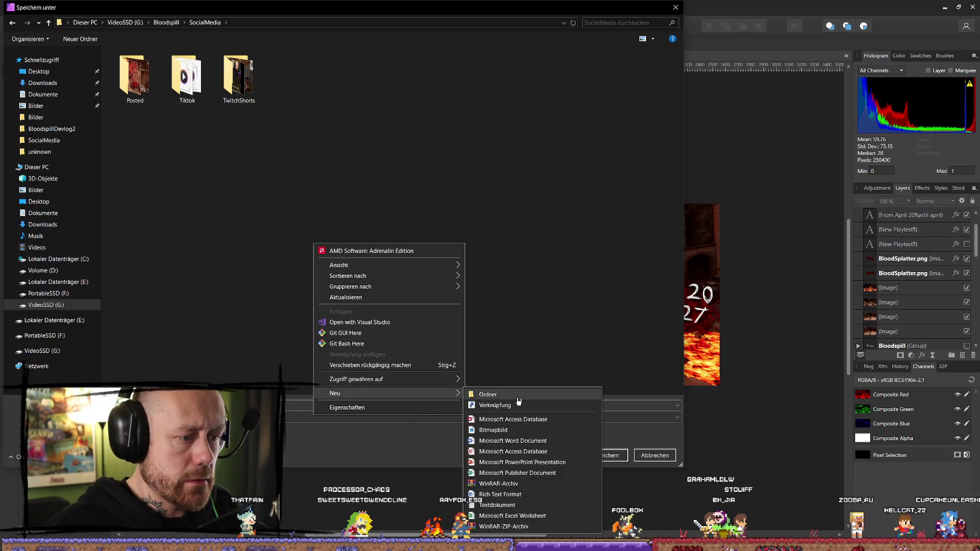
pyautogui.click(487, 395)
pyautogui.write('SteamAnnoucmen')
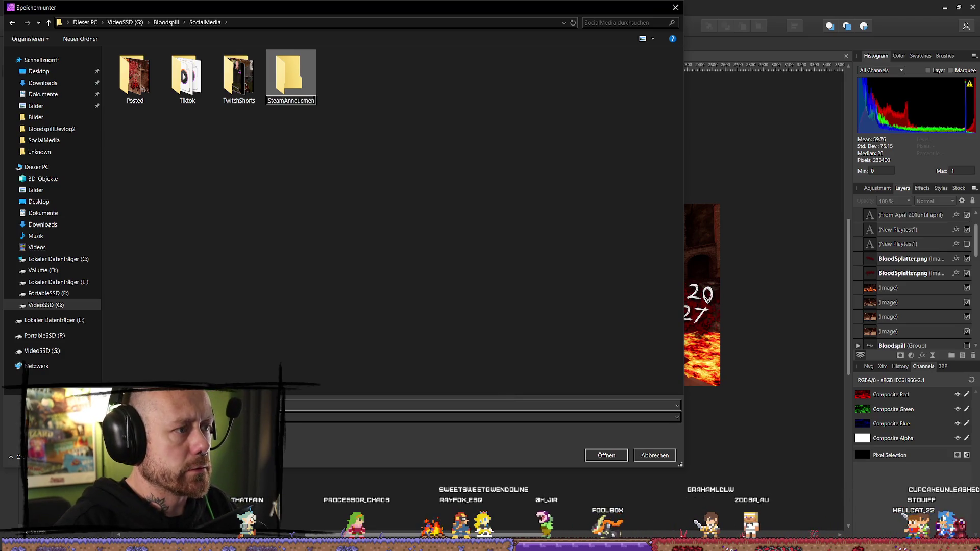
pyautogui.press('BackSpace')
pyautogui.press('BackSpace')
pyautogui.press('BackSpace')
pyautogui.write('ement')
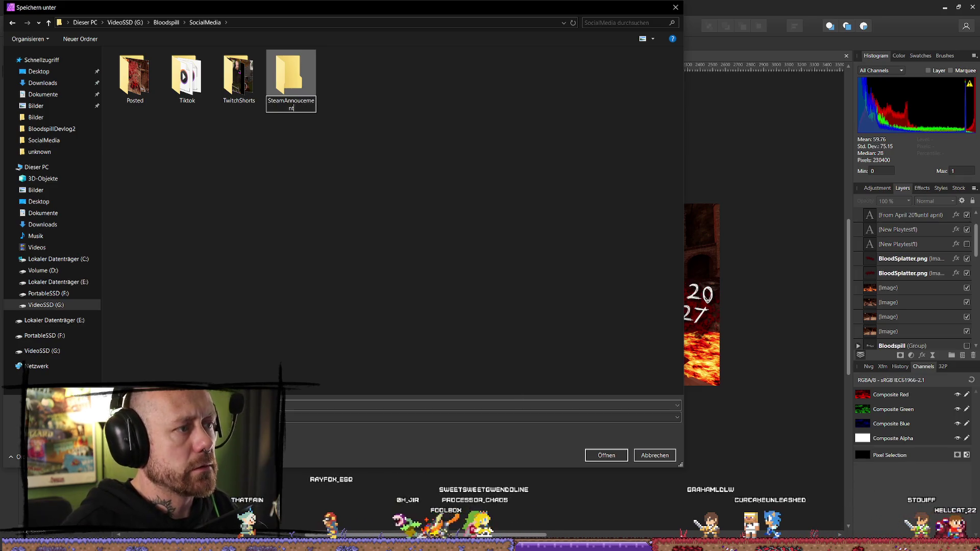
pyautogui.press('Return')
pyautogui.press('Return')
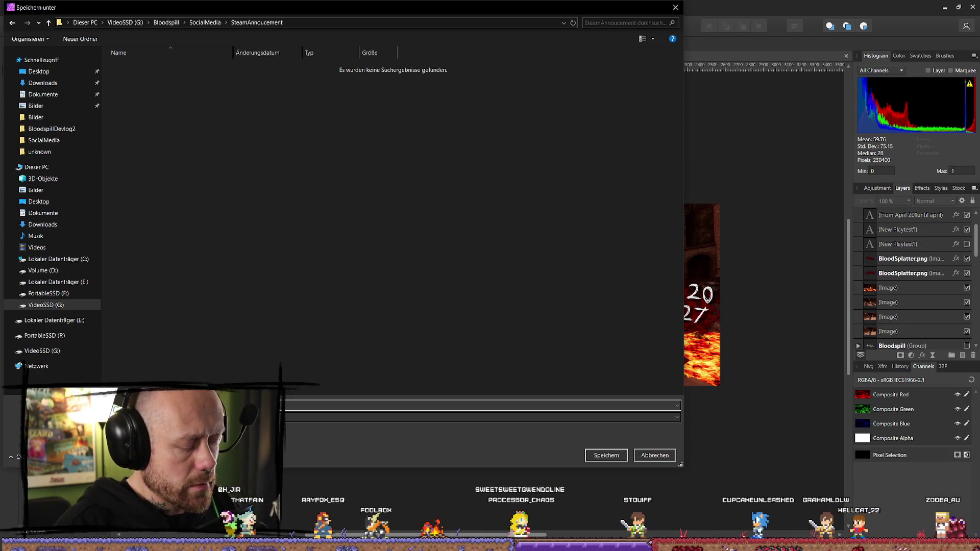
pyautogui.press('Return')
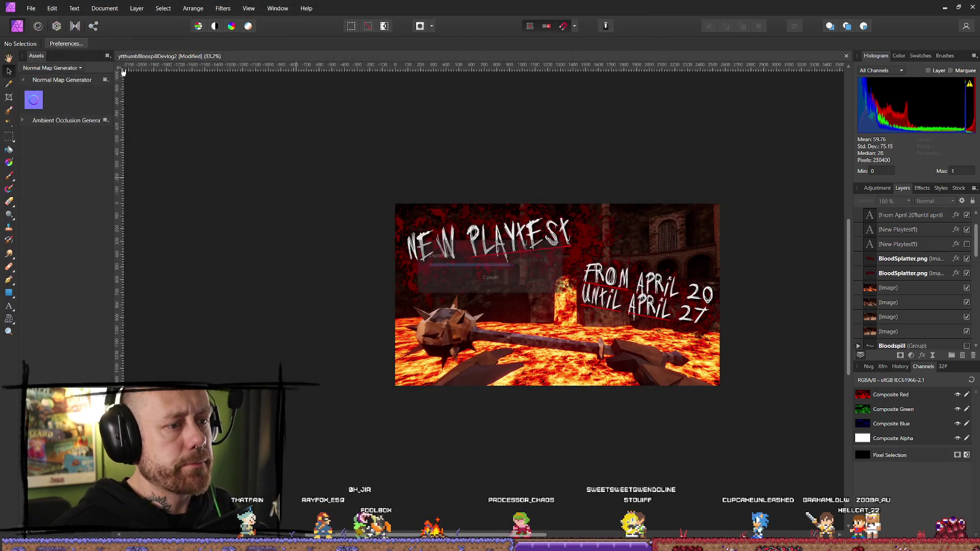
# - Save the document via Save As into G:\Bloodspill\SocialMedia\SteamAnnoucement
pyautogui.click(31, 9)
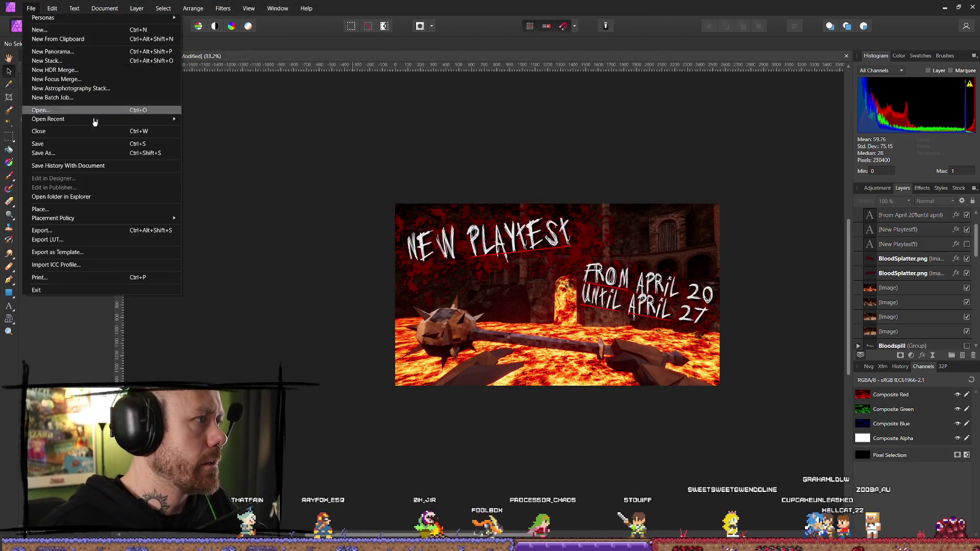
pyautogui.click(67, 155)
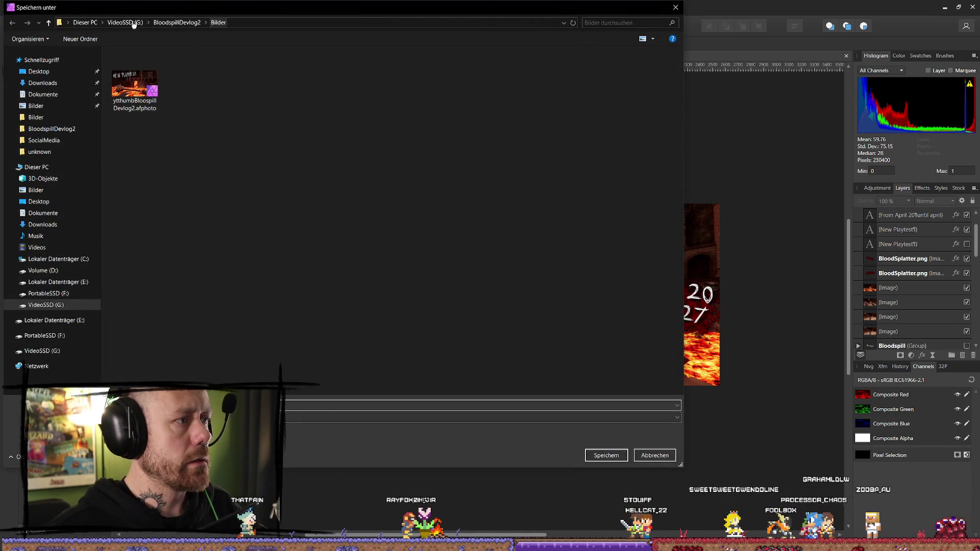
pyautogui.click(190, 24)
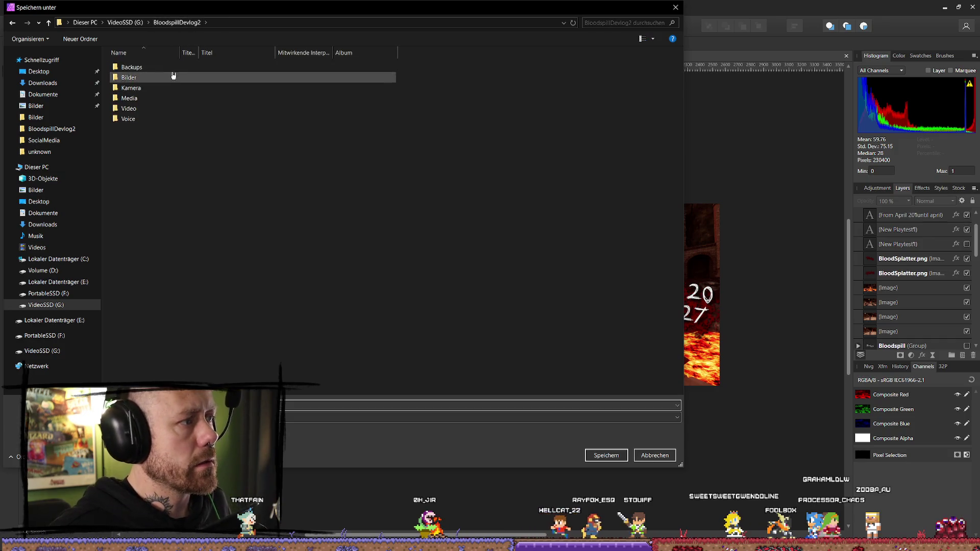
pyautogui.click(133, 29)
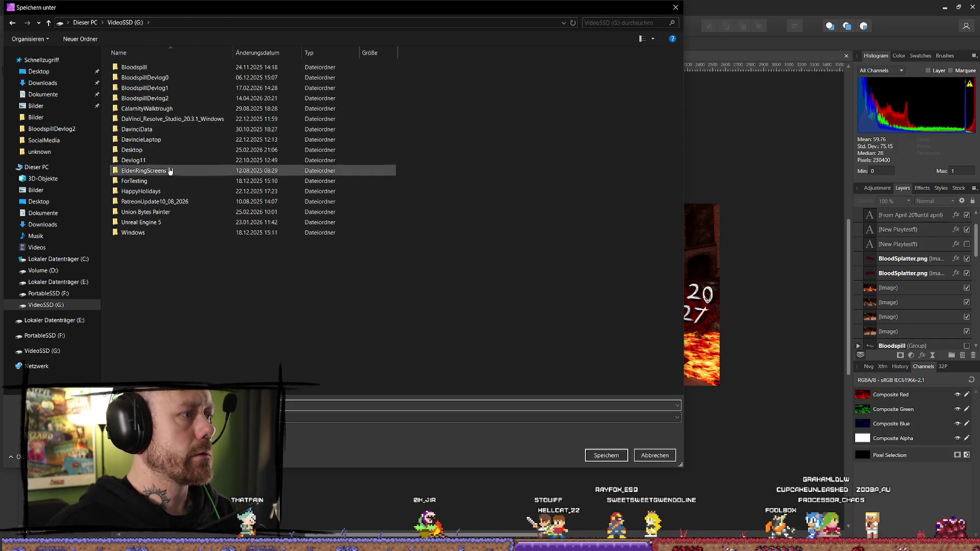
pyautogui.doubleClick(145, 67)
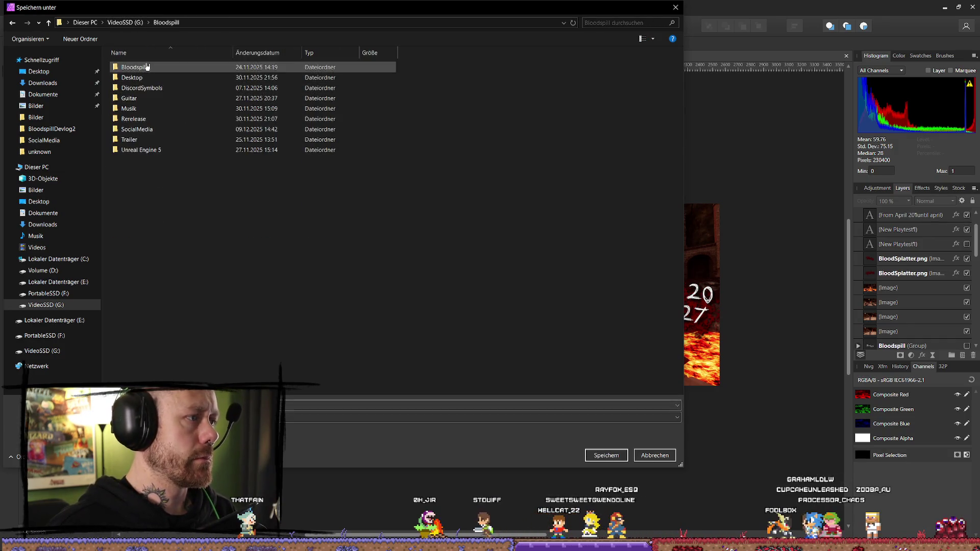
pyautogui.doubleClick(163, 131)
pyautogui.click(187, 79)
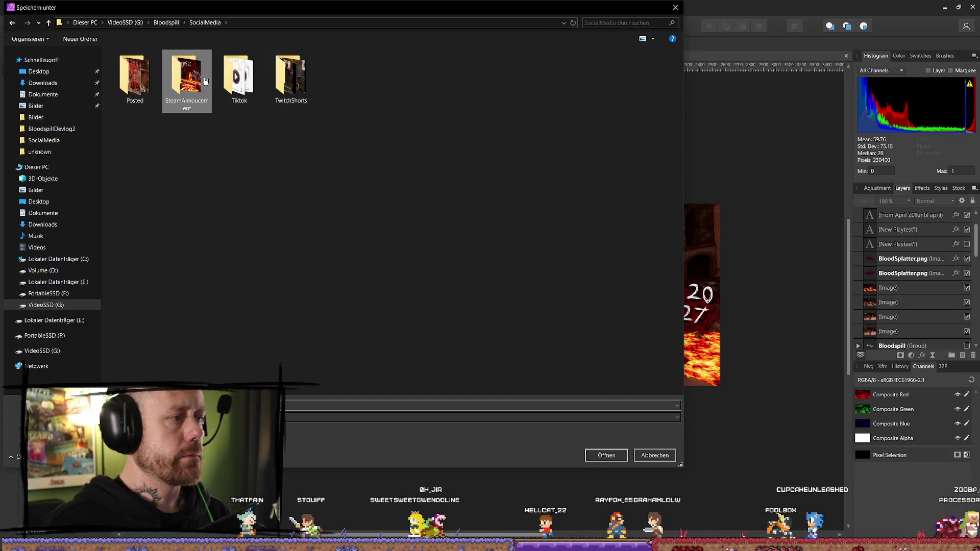
pyautogui.doubleClick(189, 81)
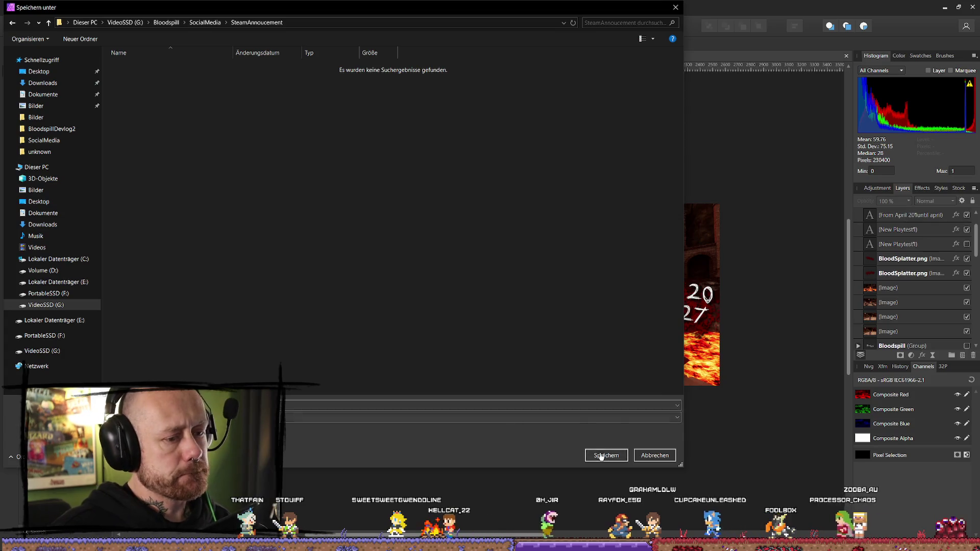
pyautogui.click(606, 455)
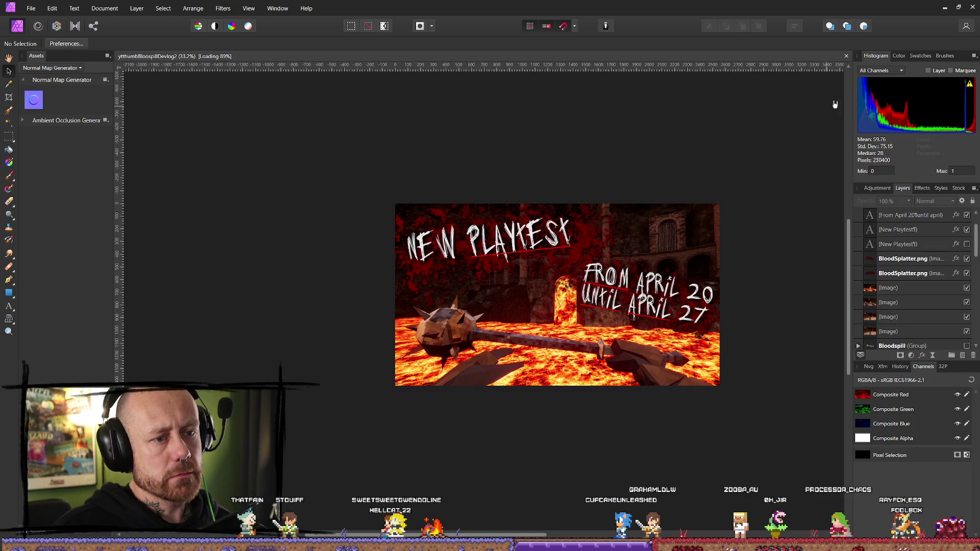
# - Quit Affinity Photo, save the video project with Ctrl+S, and return to Unreal
pyautogui.click(976, 5)
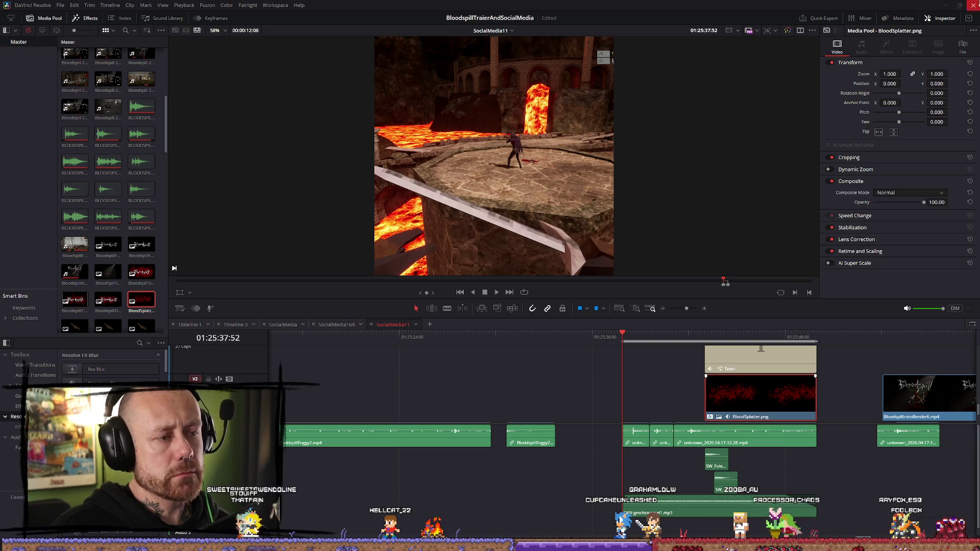
pyautogui.hotkey('ctrl', 's')
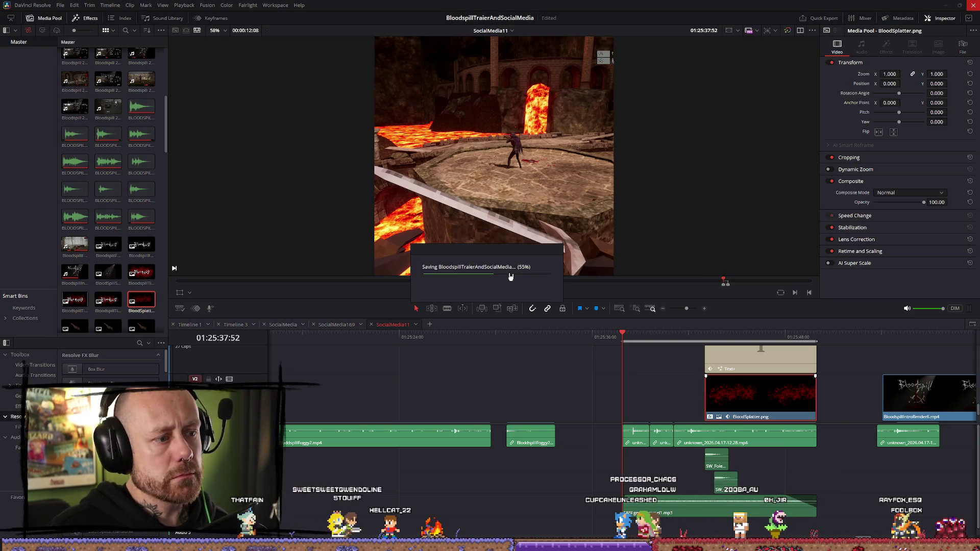
pyautogui.hotkey('alt', 'Tab')
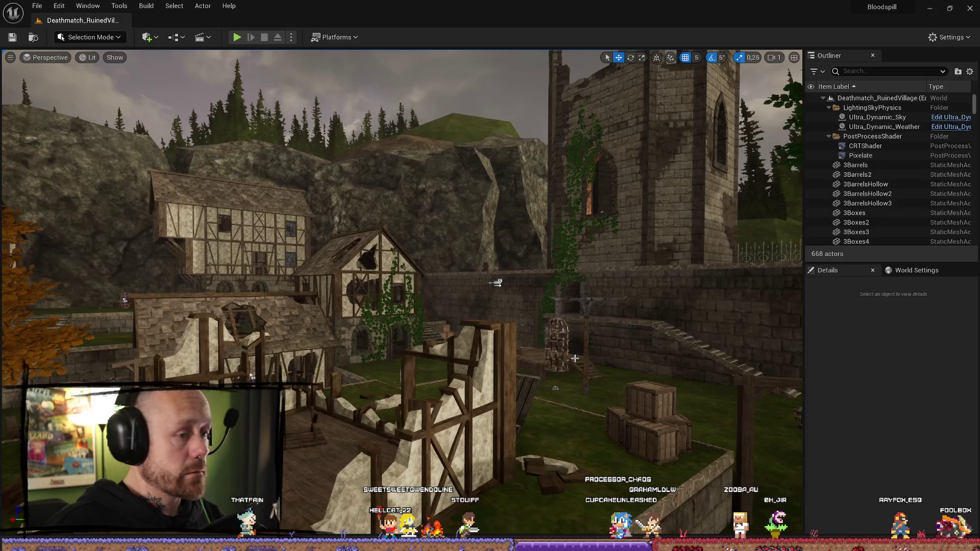
# - Pitch the Perspective viewport camera down for a higher view of the ruined village
pyautogui.moveTo(521, 251); pyautogui.dragTo(521, 286)
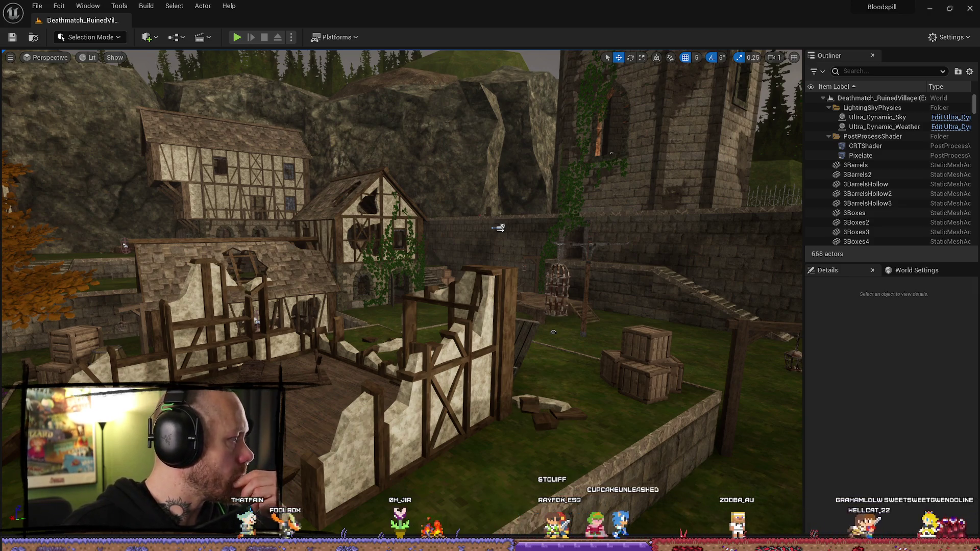
pyautogui.scroll(-6, 444, 322)
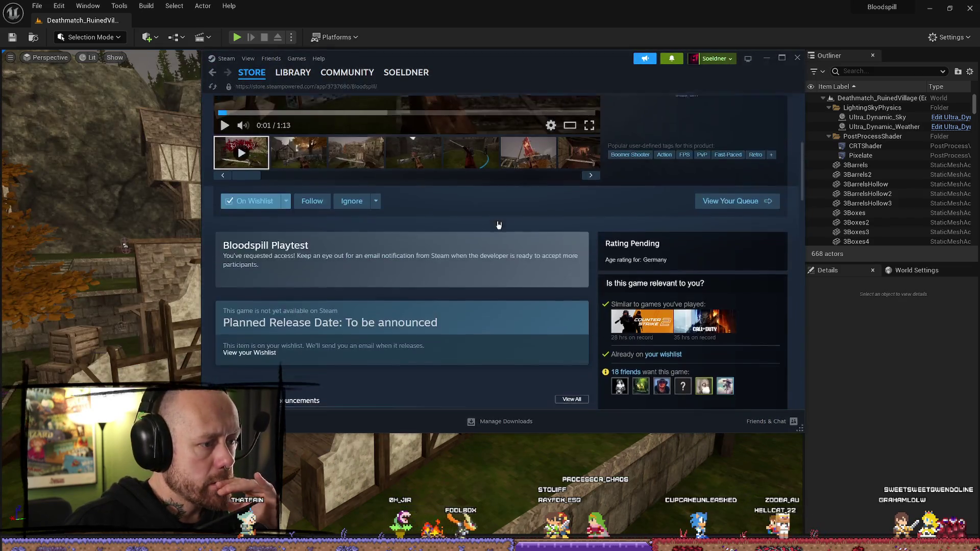
# - Read the December 11–15 playtest news post on the Bloodspill store page, then close it
pyautogui.scroll(1, 443, 323)
pyautogui.click(444, 326)
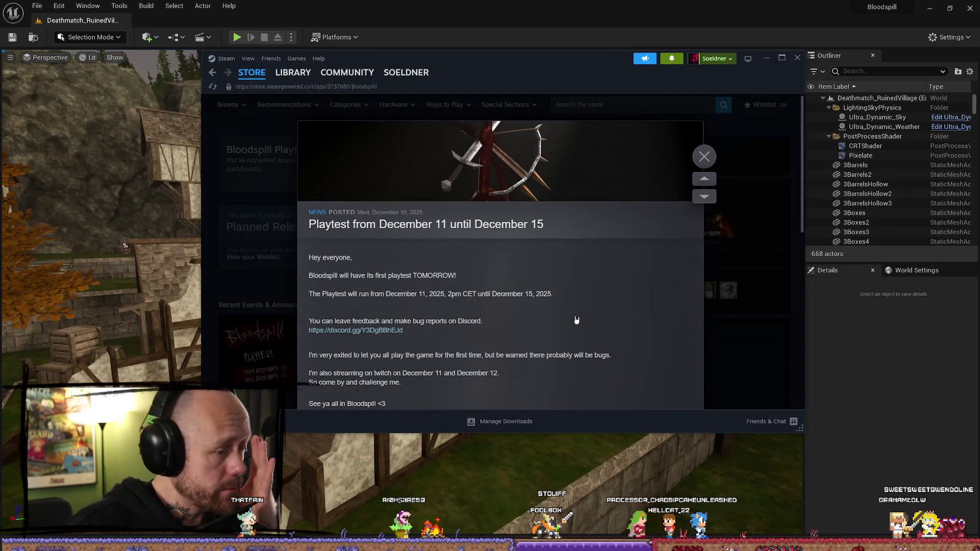
pyautogui.scroll(-6, 526, 266)
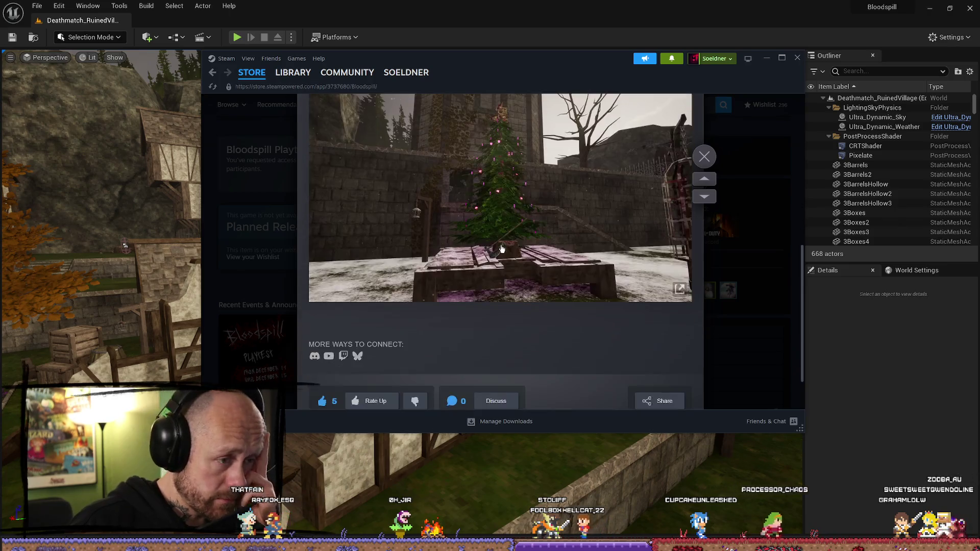
pyautogui.scroll(2, 546, 247)
pyautogui.scroll(5, 546, 247)
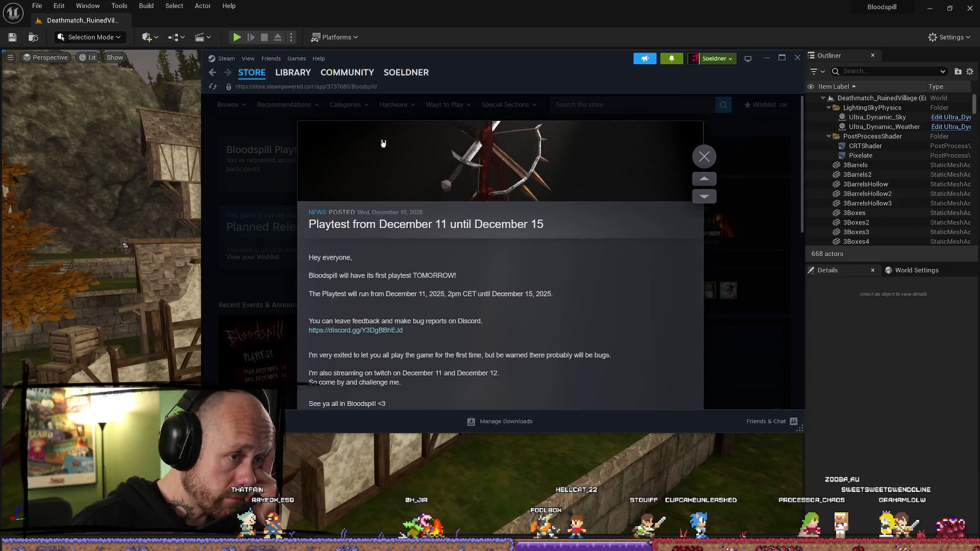
pyautogui.click(780, 228)
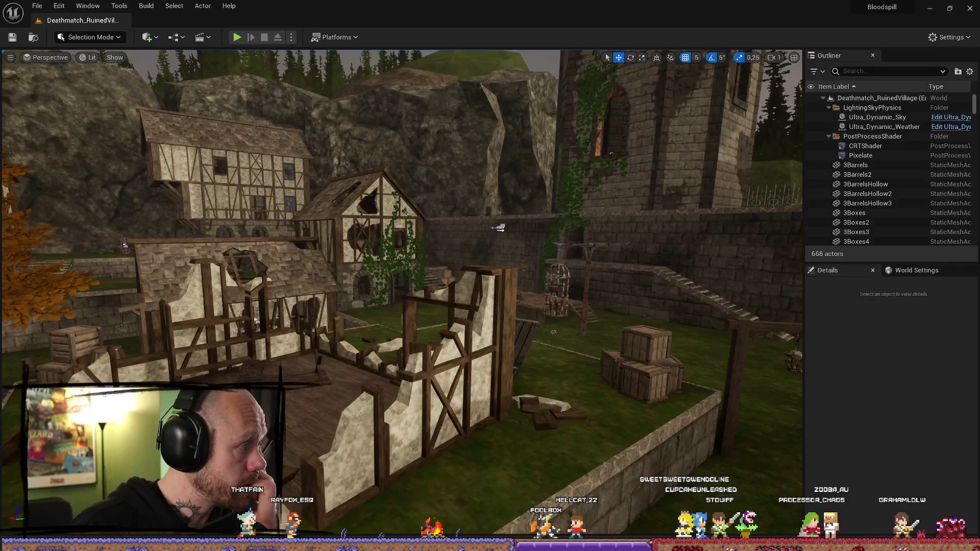
pyautogui.hotkey('alt', 'Tab')
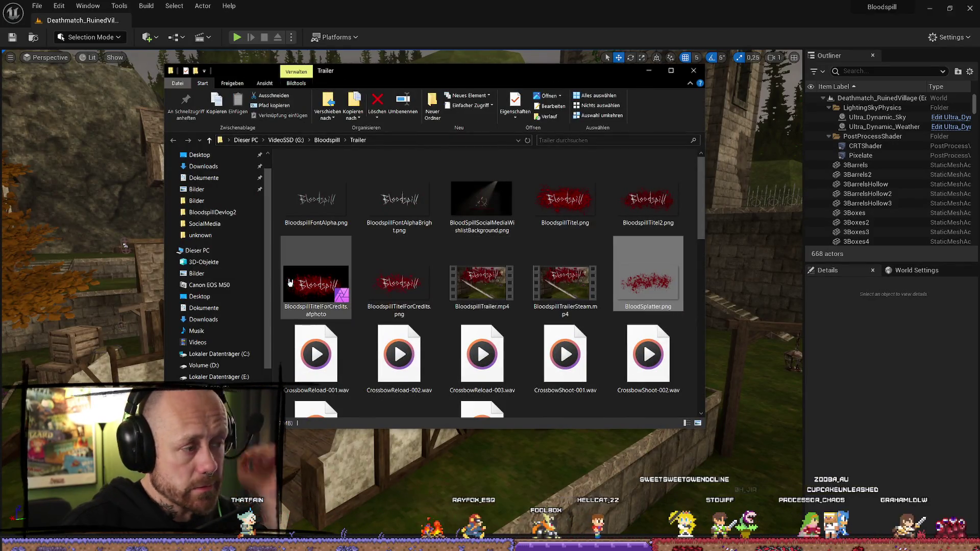
# - Go from the Trailer folder up to VideoSSD (G:) and open BloodspillDevlog2
pyautogui.scroll(-5, 513, 291)
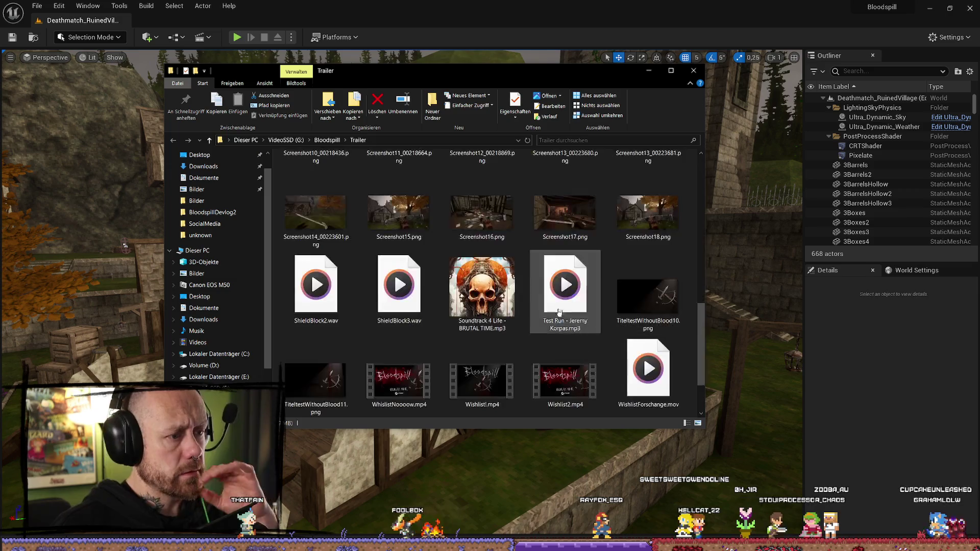
pyautogui.scroll(5, 513, 291)
pyautogui.scroll(-5, 514, 291)
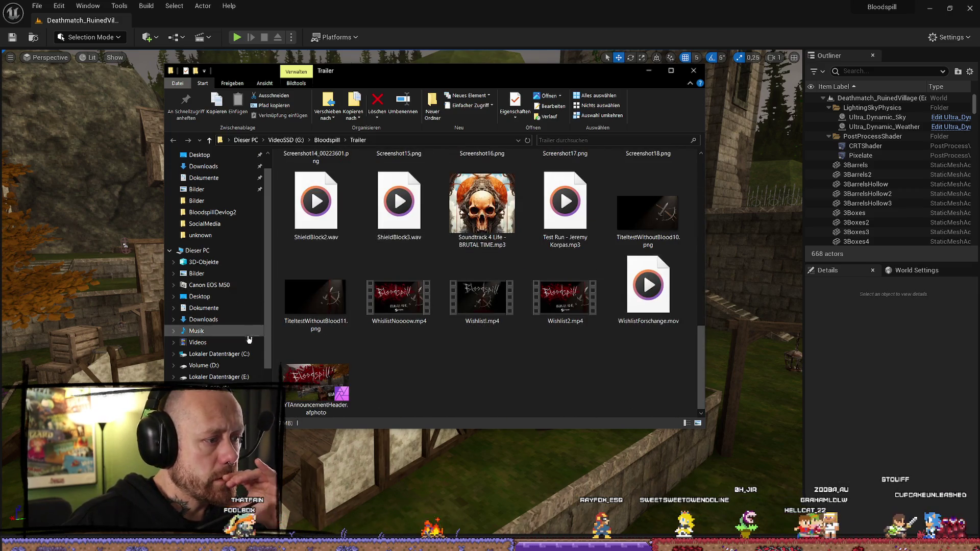
pyautogui.hotkey('alt', 'Up')
pyautogui.hotkey('alt', 'Up')
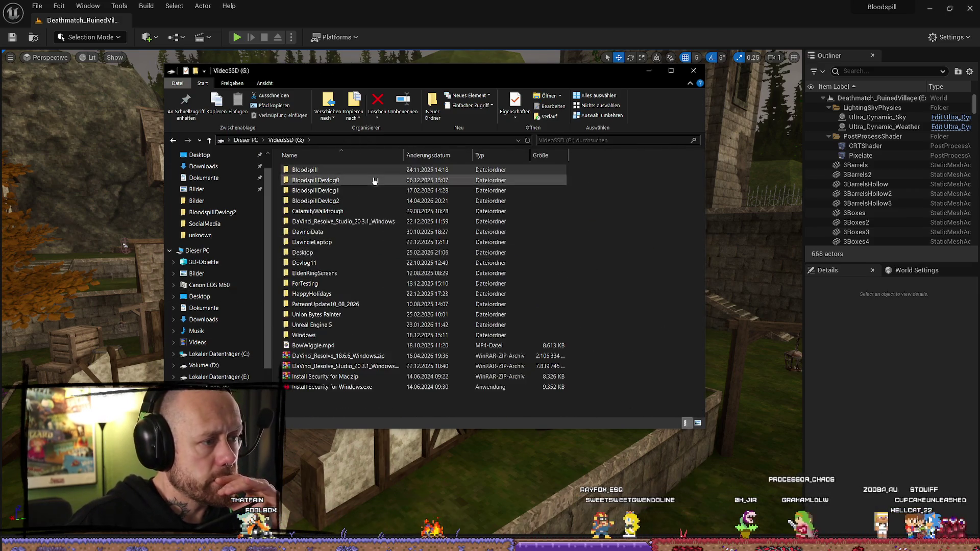
pyautogui.doubleClick(317, 202)
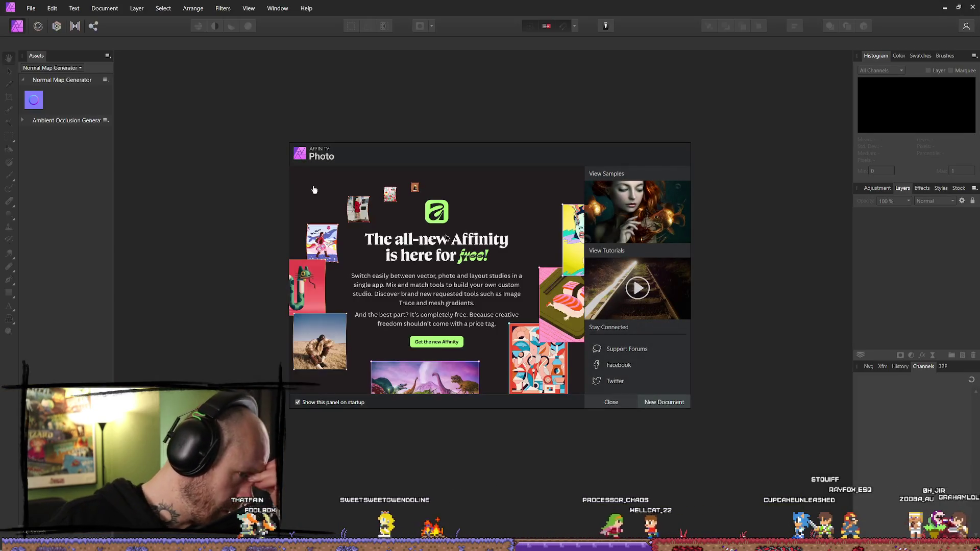
# - Close the welcome panel, cancel a New Panorama window, then return to the BloodspillDevlog2 folder
pyautogui.click(621, 405)
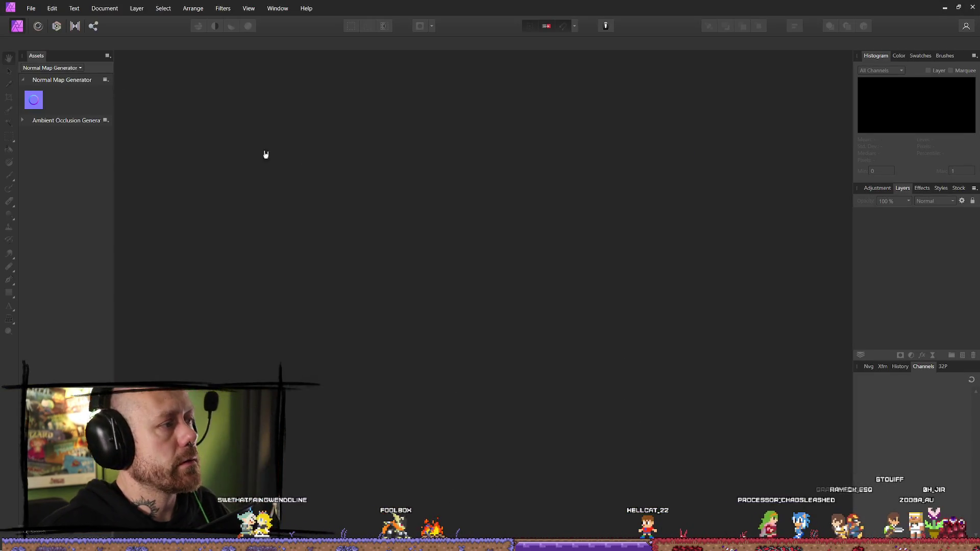
pyautogui.click(30, 8)
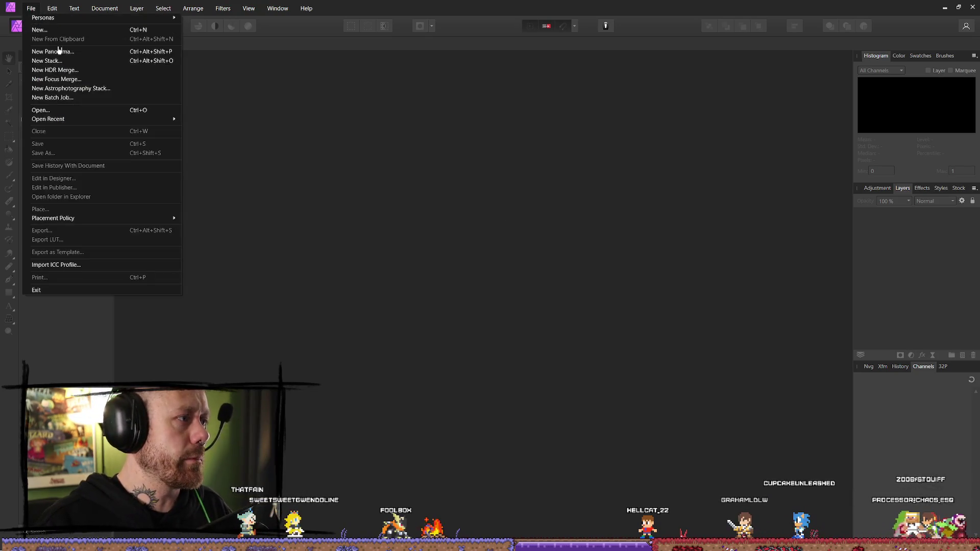
pyautogui.click(66, 49)
pyautogui.click(651, 175)
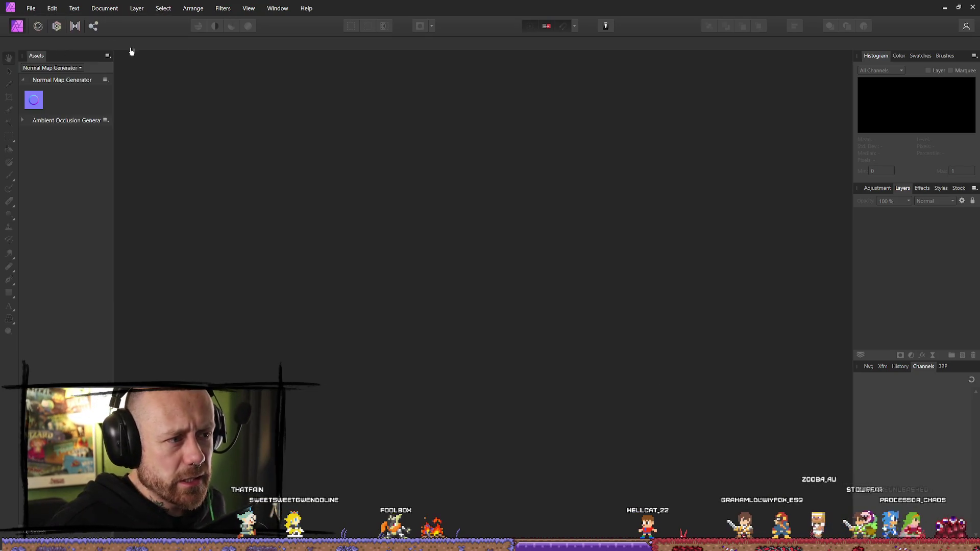
pyautogui.click(31, 8)
pyautogui.click(32, 9)
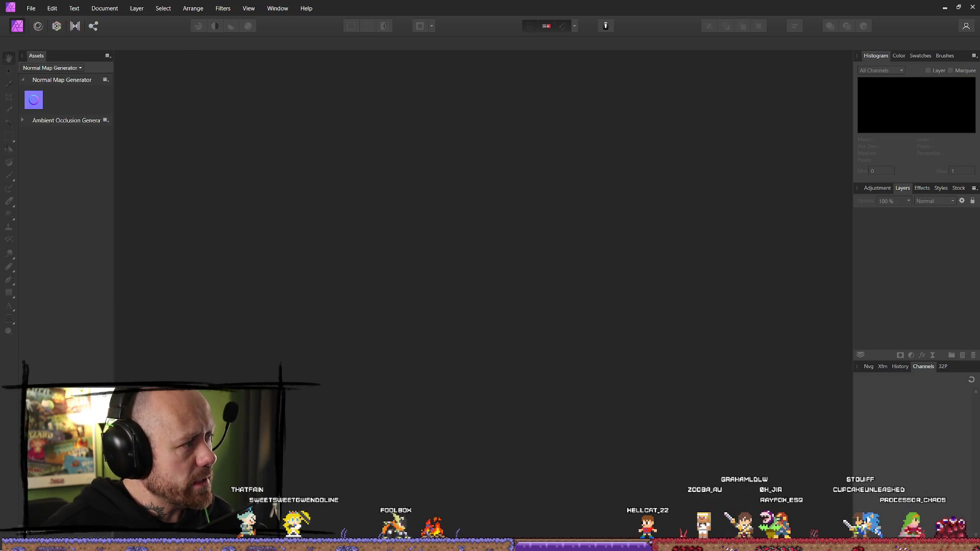
pyautogui.hotkey('alt', 'Tab')
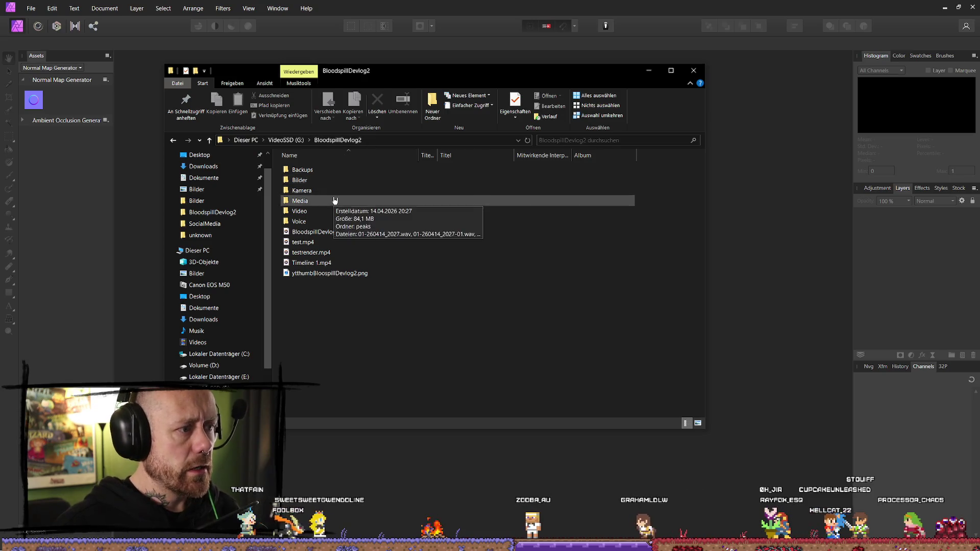
# - Open aEO89K5Q2.png from the Bilder folder in Affinity Photo as a new image
pyautogui.doubleClick(321, 182)
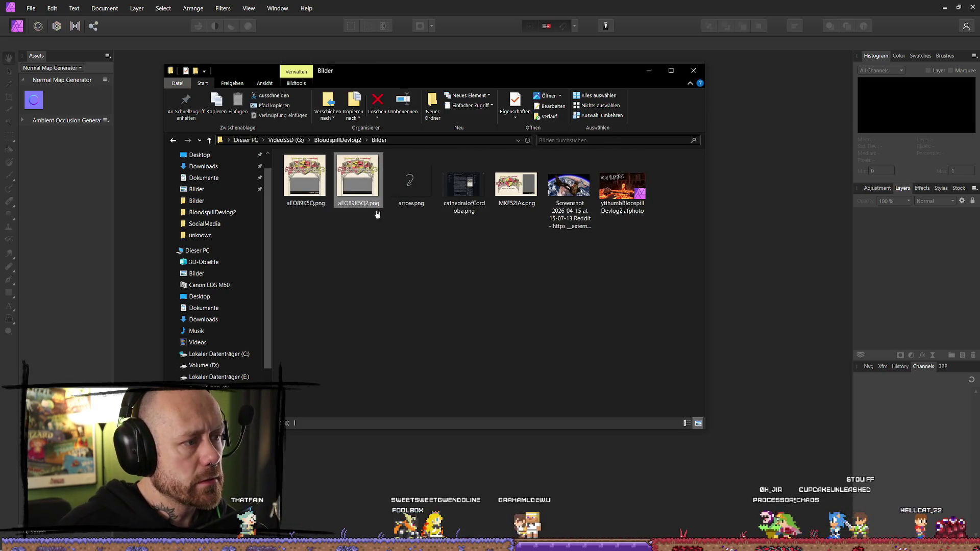
pyautogui.doubleClick(367, 191)
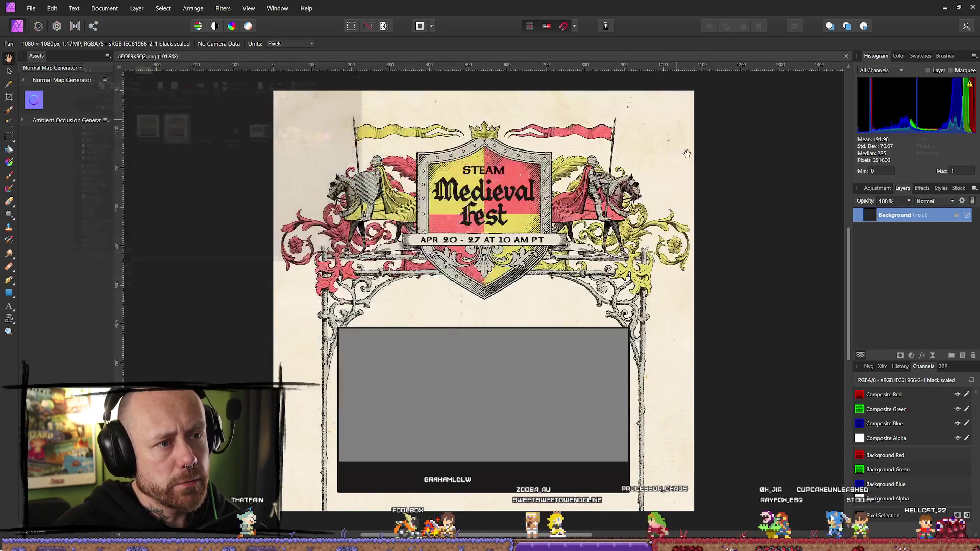
pyautogui.scroll(-3, 593, 356)
pyautogui.scroll(1, 596, 348)
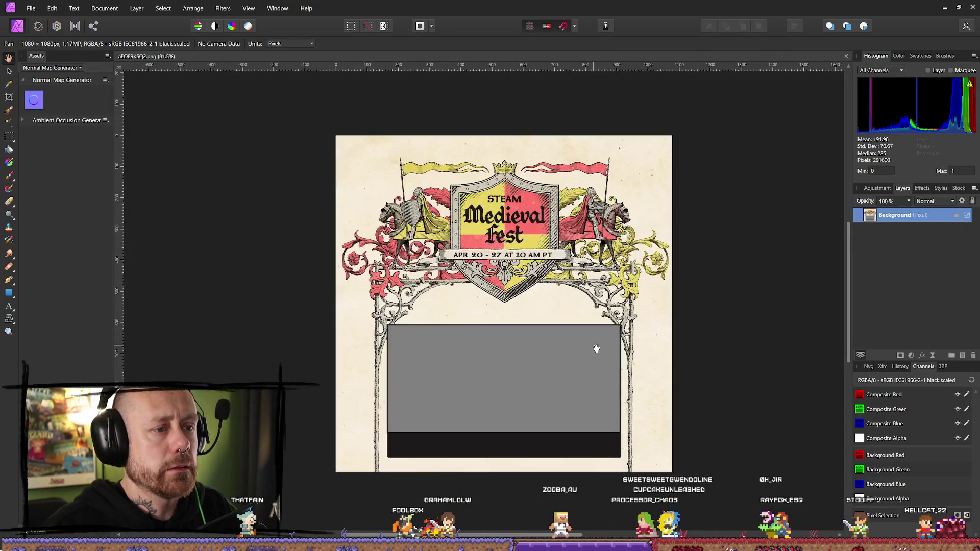
pyautogui.scroll(-2, 523, 368)
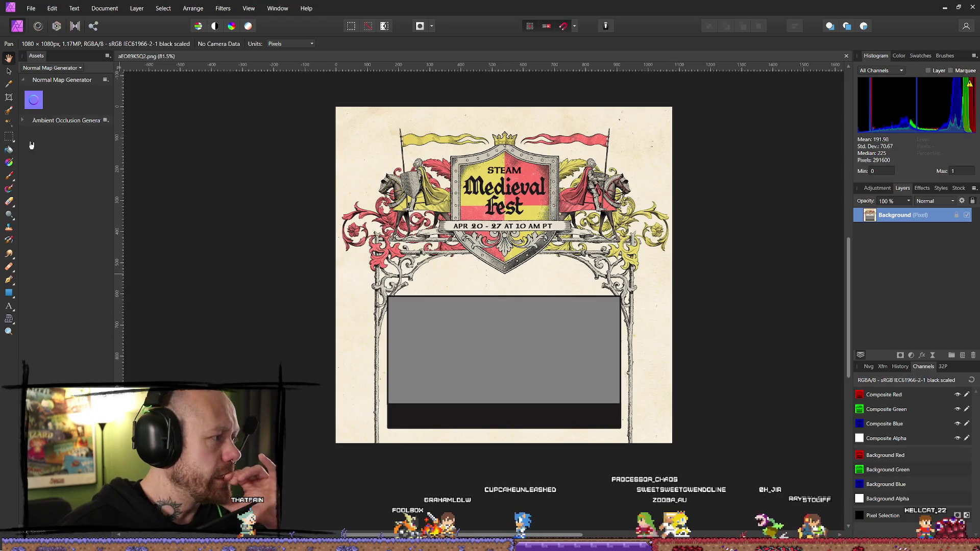
# - In File Explorer, navigate back up to the VideoSSD (G:) drive root
pyautogui.hotkey('alt', 'Tab')
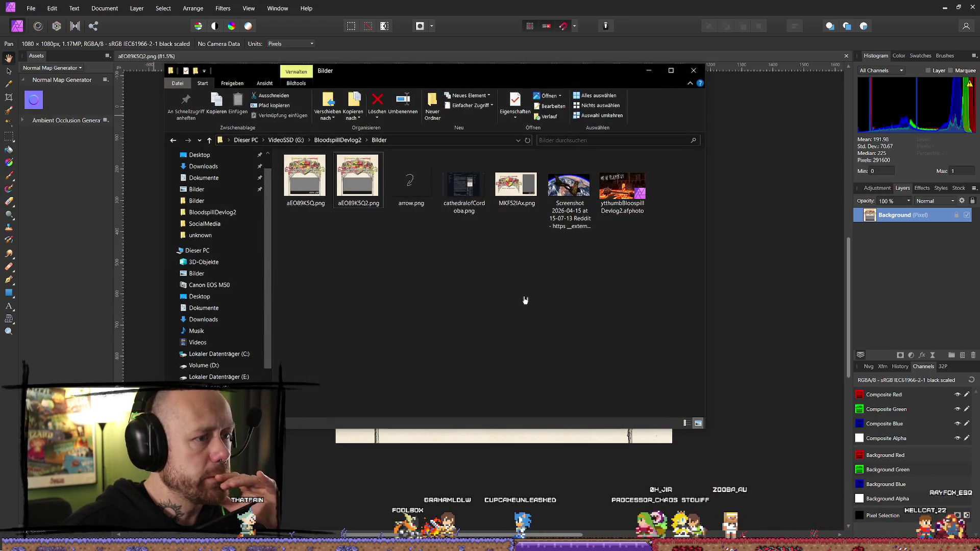
pyautogui.hotkey('alt', 'Up')
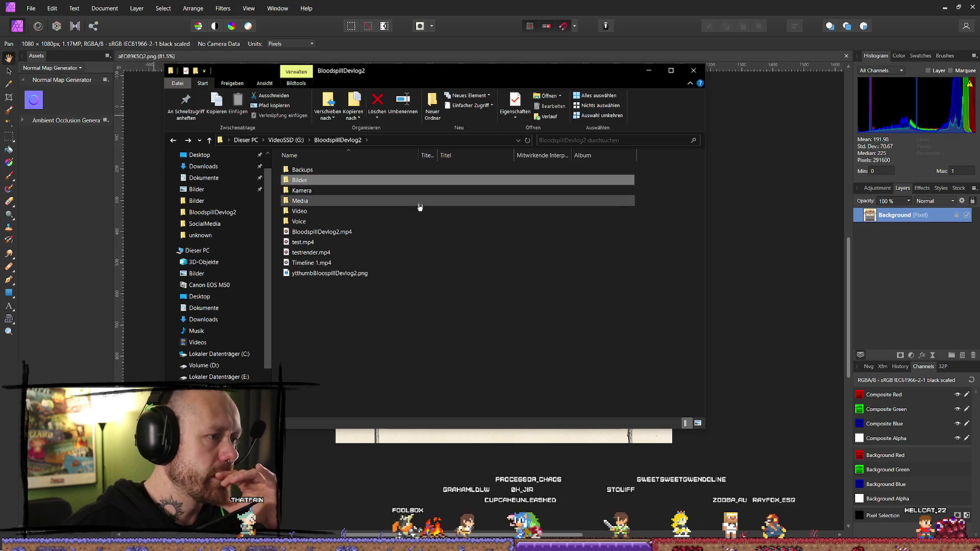
pyautogui.press('Return')
pyautogui.hotkey('alt', 'Up')
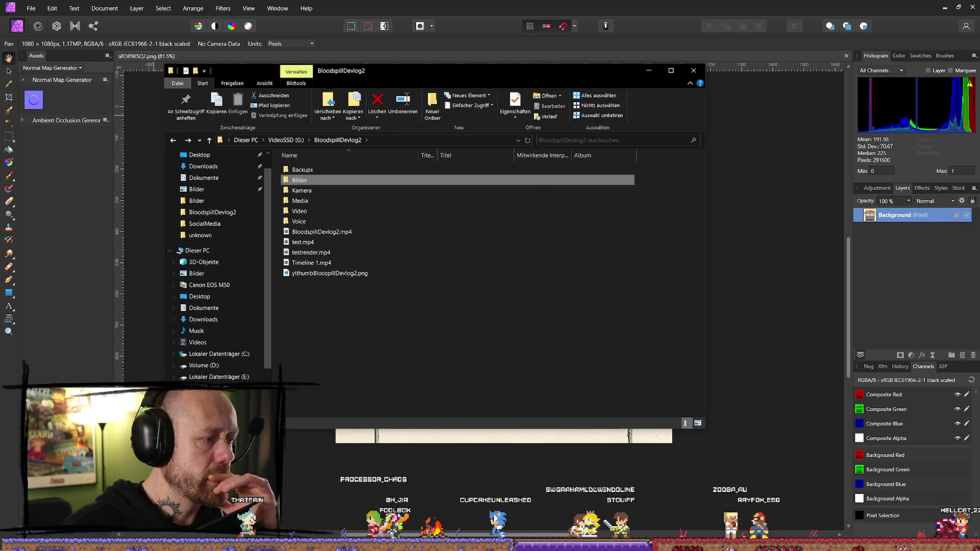
pyautogui.hotkey('alt', 'Up')
pyautogui.press('Up')
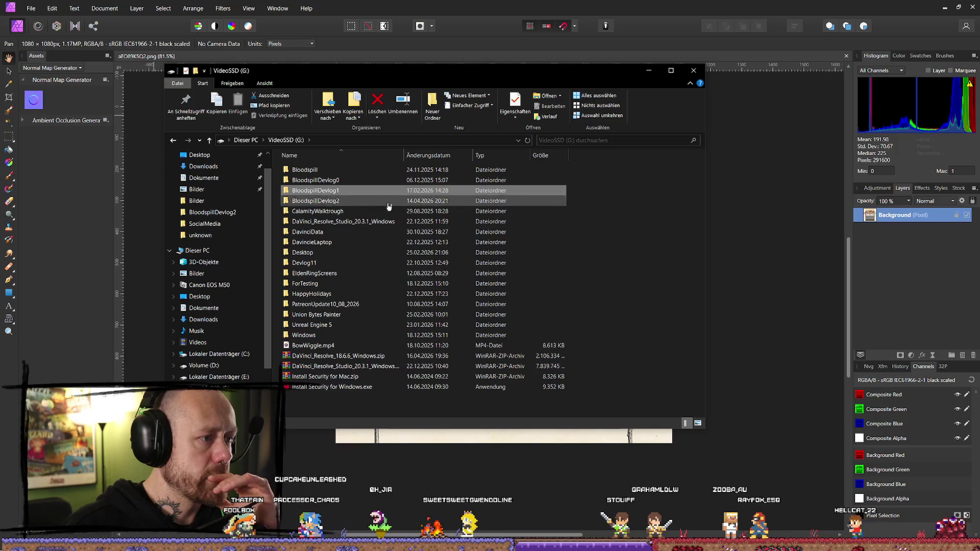
# - Switch from VideoSSD's Bloodspill folder to the Bloodspill folder on PortableSSD (F:)
pyautogui.doubleClick(339, 171)
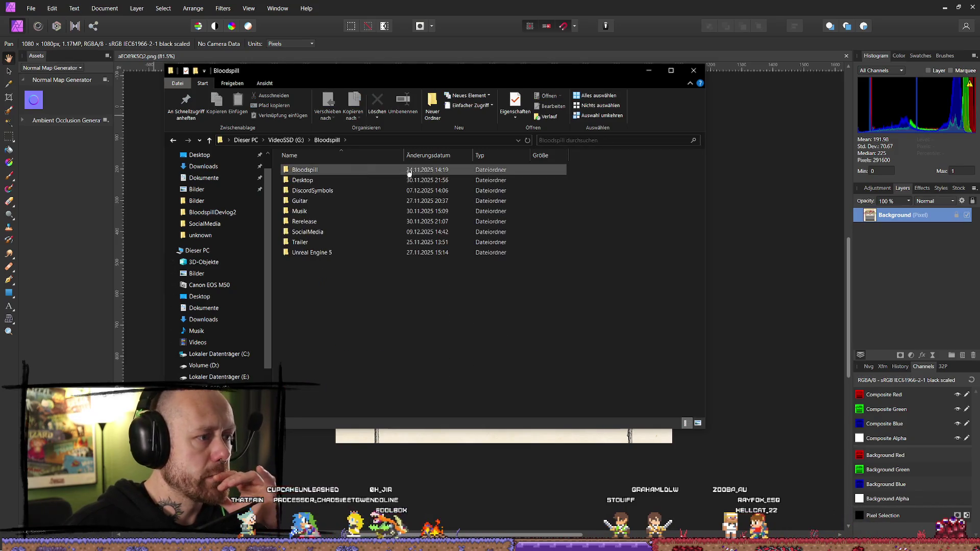
pyautogui.hotkey('alt', 'Up')
pyautogui.hotkey('alt', 'Left')
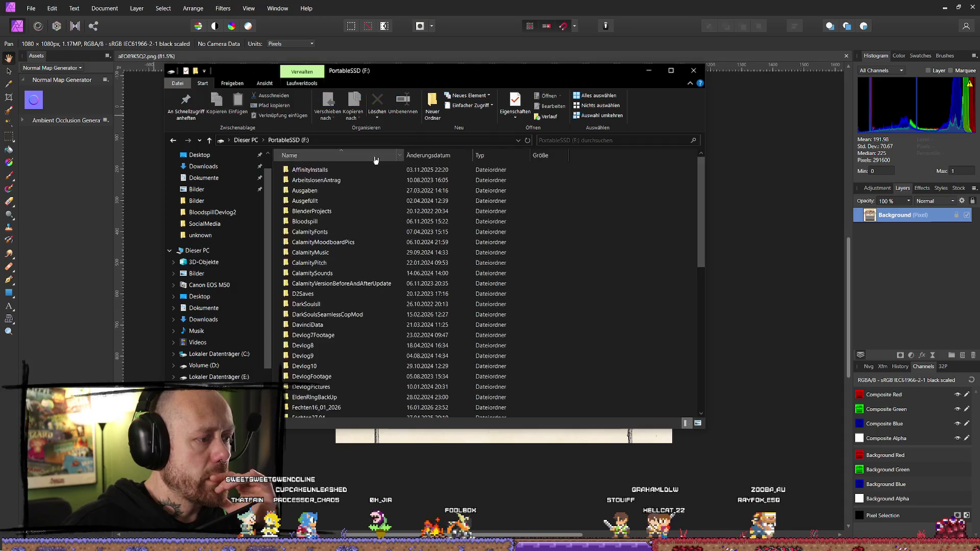
pyautogui.doubleClick(330, 222)
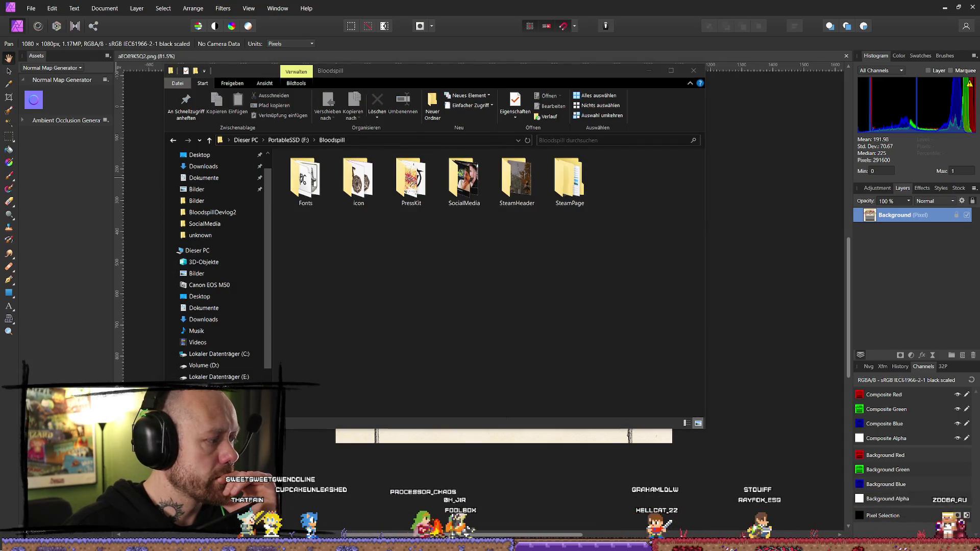
# - Glance into SocialMedia, then open the SteamHeader folder in Bloodspill
pyautogui.click(490, 255)
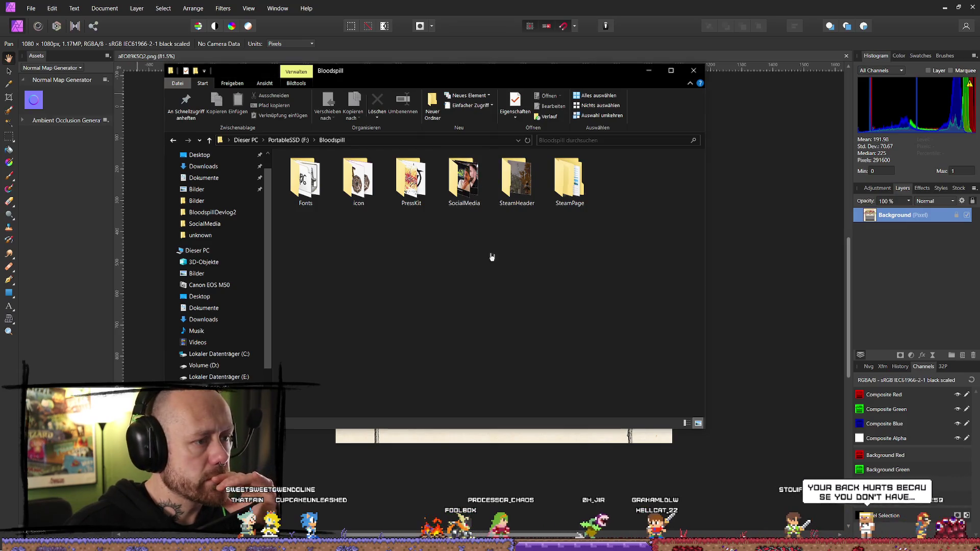
pyautogui.doubleClick(465, 186)
pyautogui.hotkey('alt', 'Left')
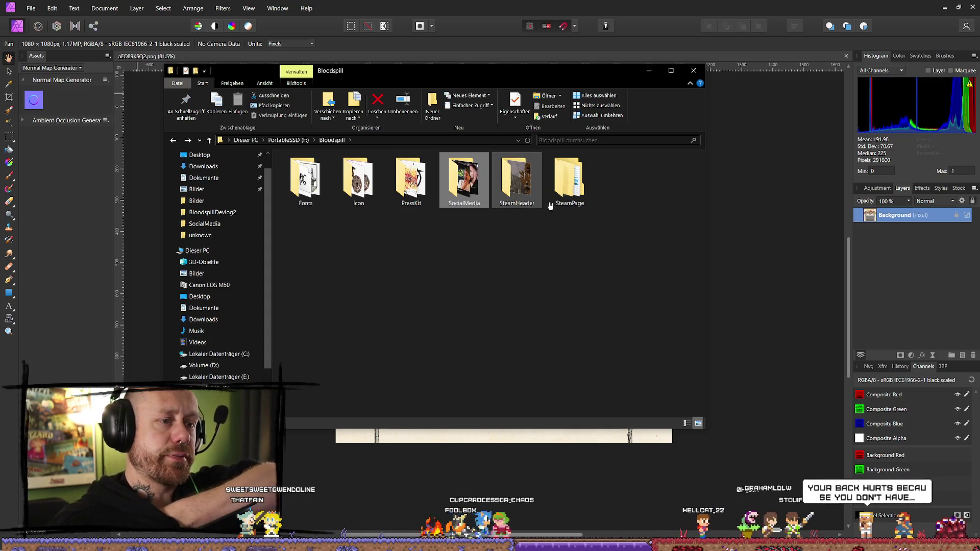
pyautogui.moveTo(531, 181)
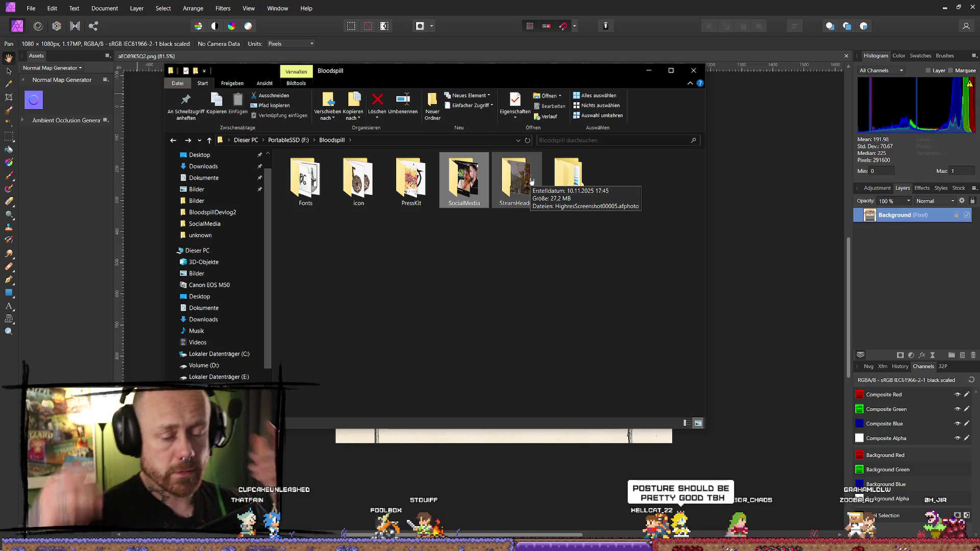
pyautogui.click(620, 334)
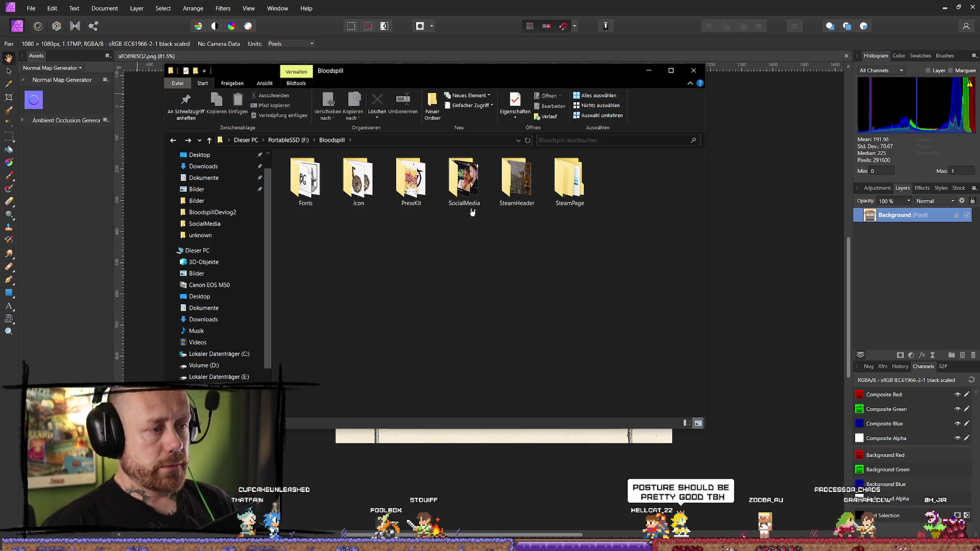
pyautogui.doubleClick(518, 183)
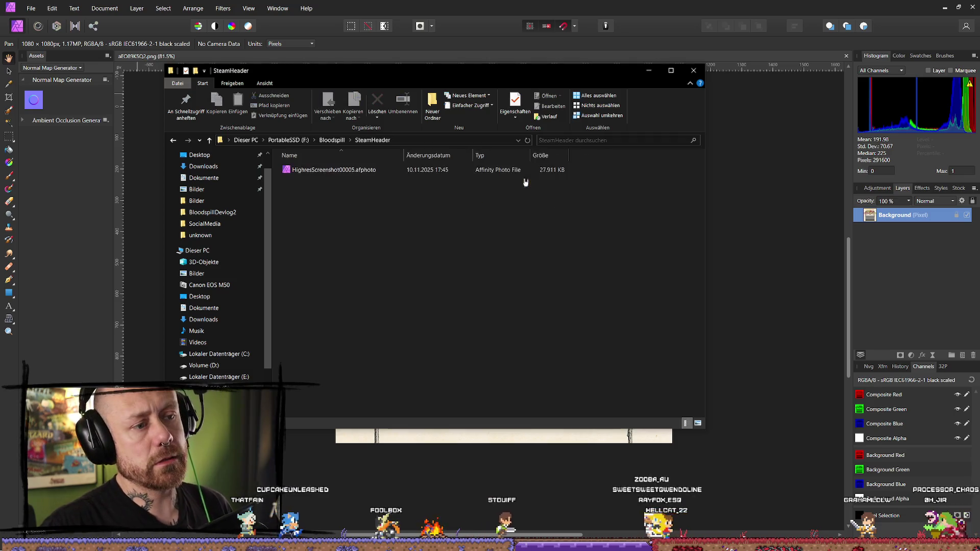
# - Go back to Bloodspill, open SteamPage and look into its Final folder
pyautogui.hotkey('alt', 'Left')
pyautogui.doubleClick(566, 176)
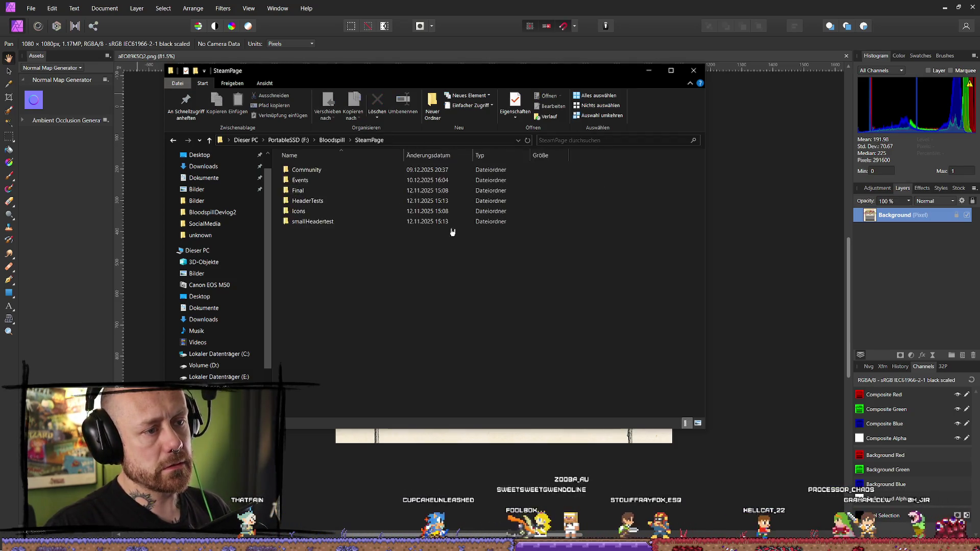
pyautogui.doubleClick(358, 197)
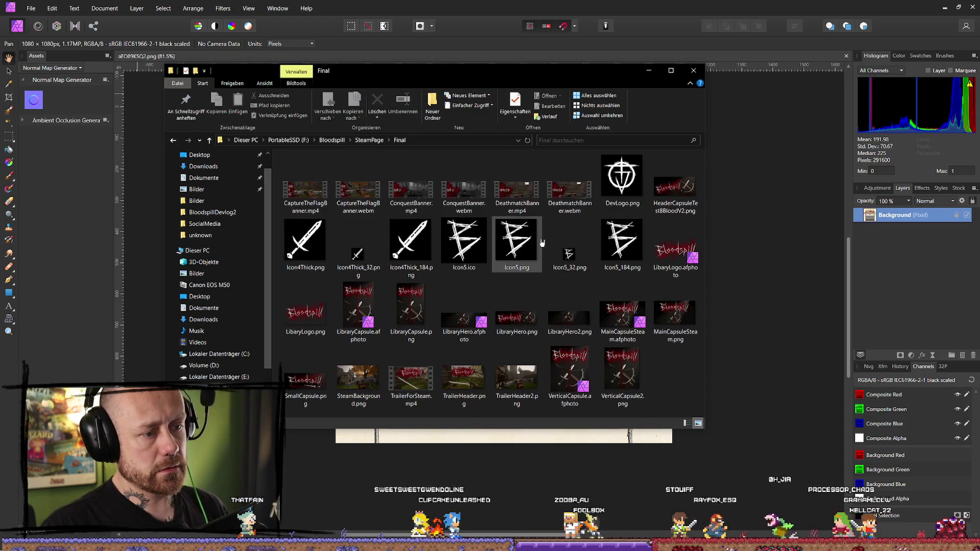
pyautogui.hotkey('alt', 'Left')
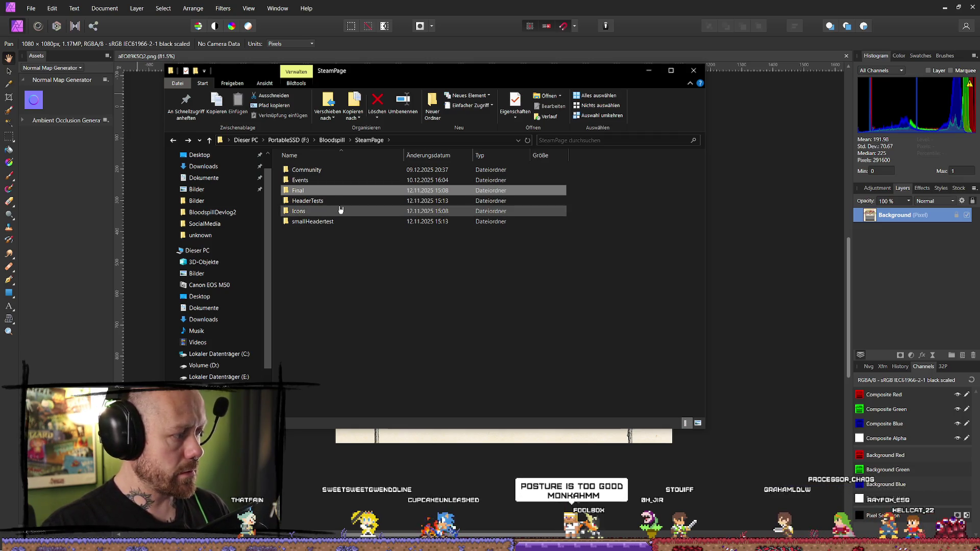
pyautogui.moveTo(344, 211)
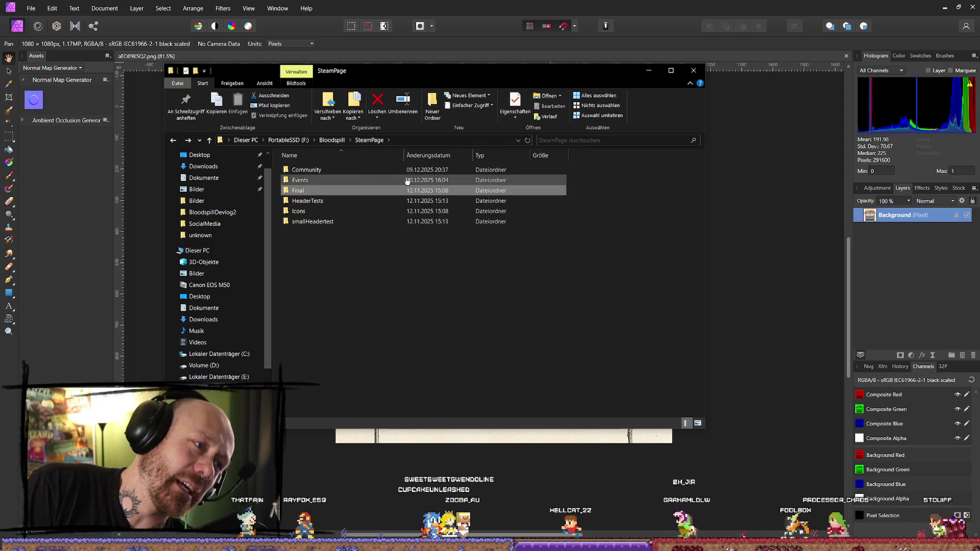
# - Check HeaderTests, then drag LibraryHero.png from Final onto the Affinity template
pyautogui.doubleClick(339, 201)
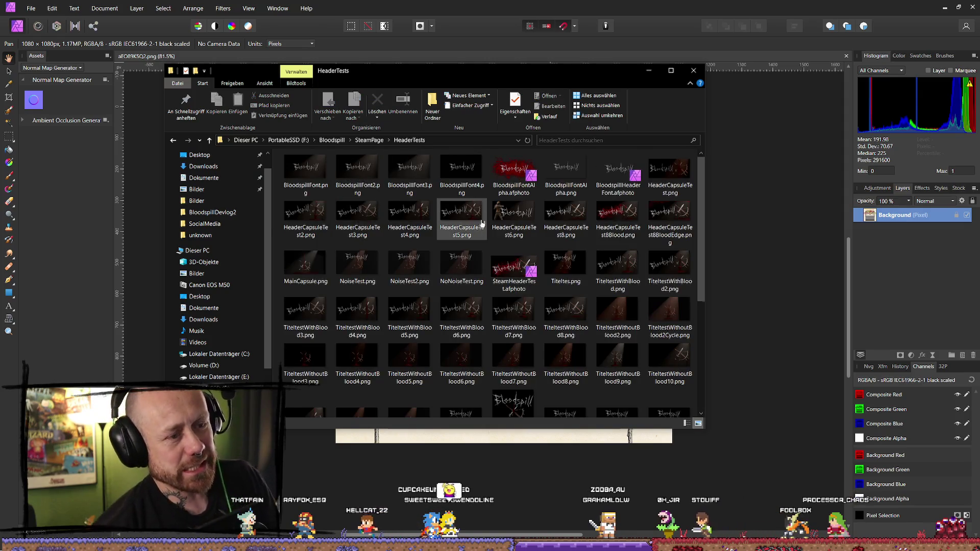
pyautogui.scroll(-2, 481, 223)
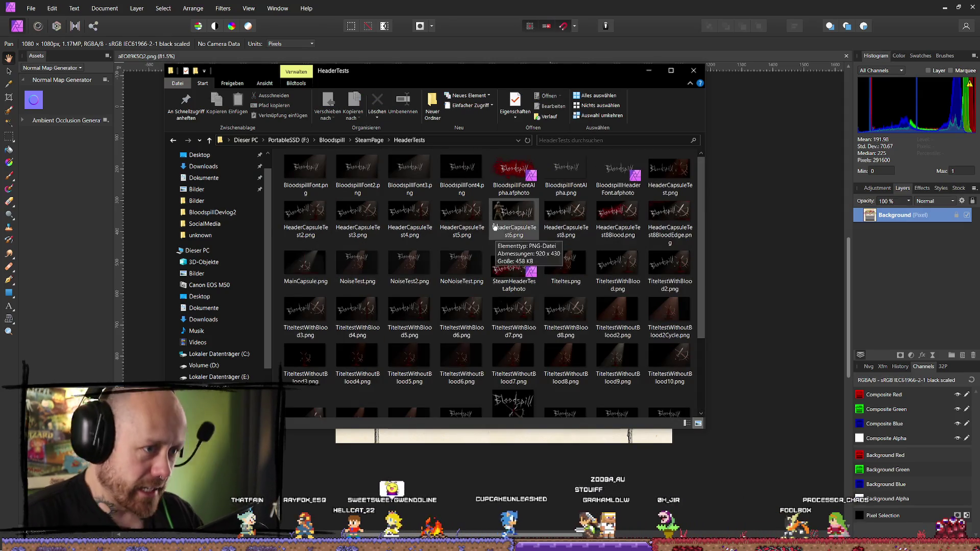
pyautogui.hotkey('alt', 'Left')
pyautogui.doubleClick(377, 190)
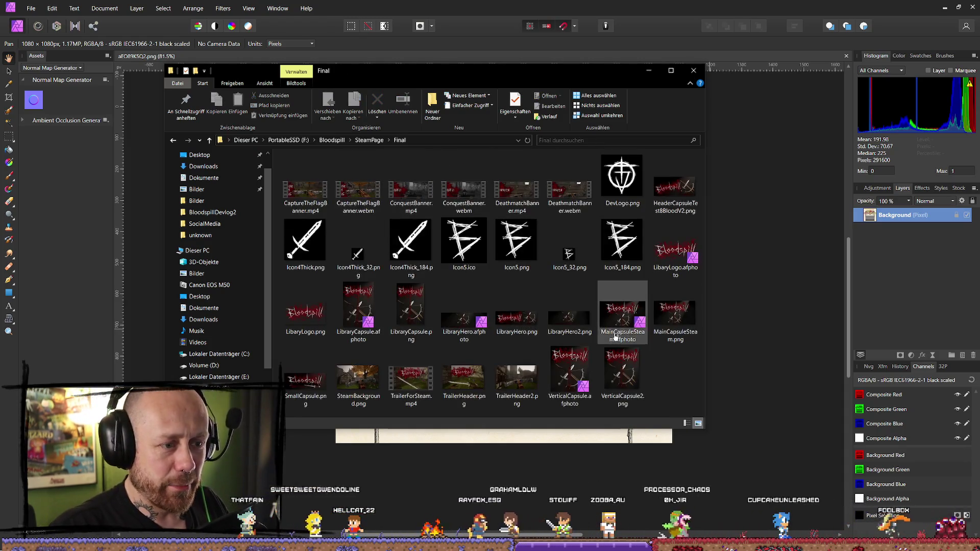
pyautogui.moveTo(516, 322)
pyautogui.mouseDown()
pyautogui.moveTo(742, 326)
pyautogui.moveTo(855, 277)
pyautogui.mouseUp()
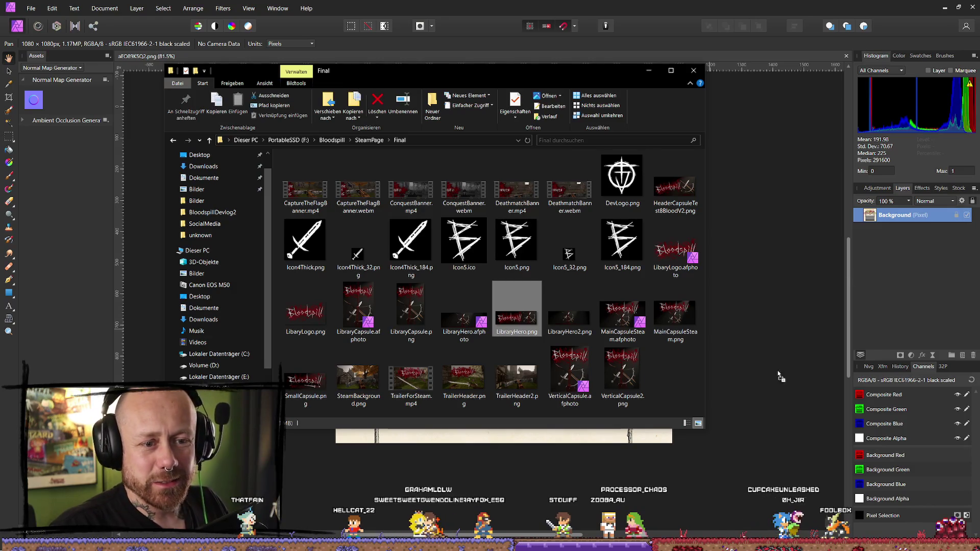
# - Drop LibraryHero.png in and position it over the grey box, tilted about −5 degrees
pyautogui.moveTo(727, 344); pyautogui.dragTo(720, 332)
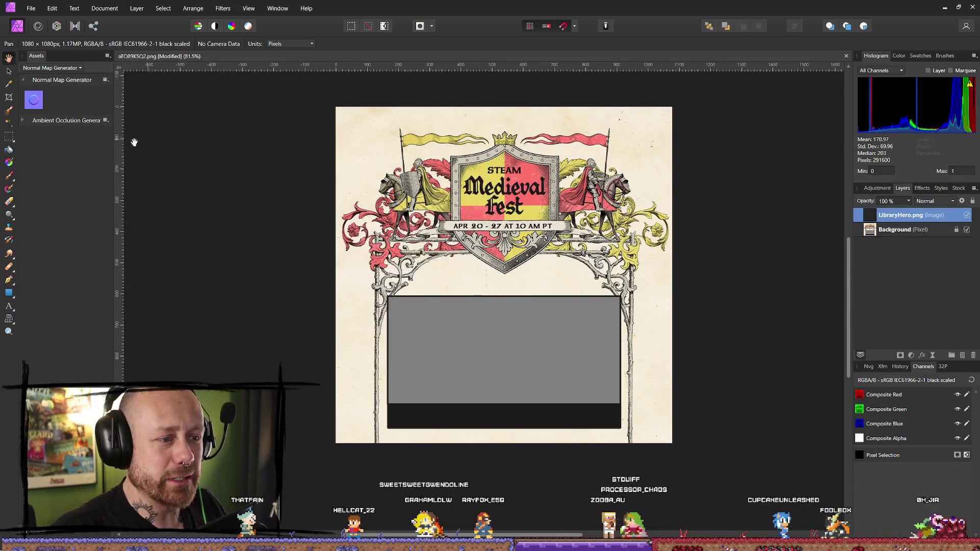
pyautogui.click(10, 73)
pyautogui.moveTo(656, 466)
pyautogui.mouseDown()
pyautogui.moveTo(546, 376)
pyautogui.moveTo(308, 276)
pyautogui.moveTo(176, 102)
pyautogui.moveTo(240, 145)
pyautogui.moveTo(752, 305)
pyautogui.moveTo(431, 390)
pyautogui.moveTo(475, 335)
pyautogui.mouseUp()
pyautogui.moveTo(547, 328)
pyautogui.mouseDown()
pyautogui.moveTo(617, 305)
pyautogui.moveTo(598, 309)
pyautogui.mouseUp()
pyautogui.moveTo(518, 350); pyautogui.dragTo(533, 351)
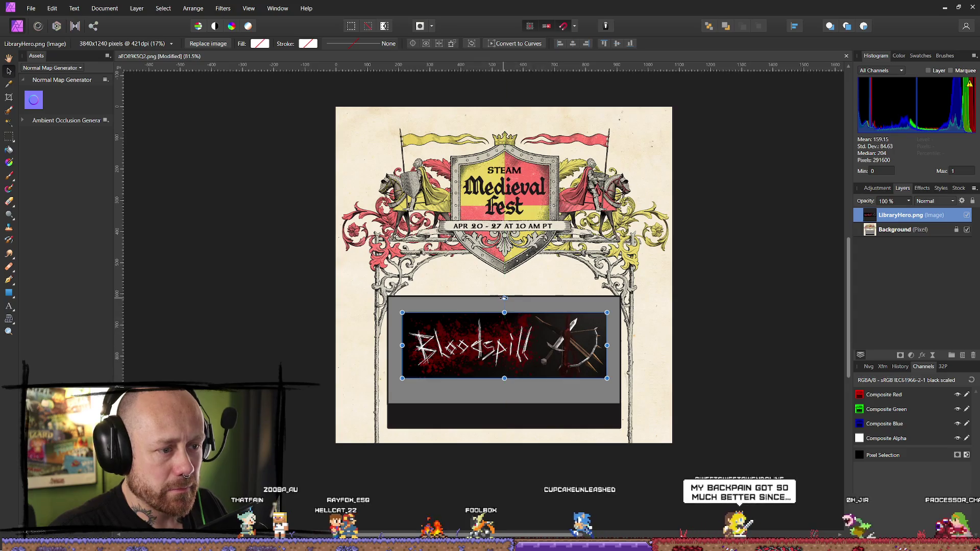
pyautogui.moveTo(504, 299); pyautogui.dragTo(508, 298)
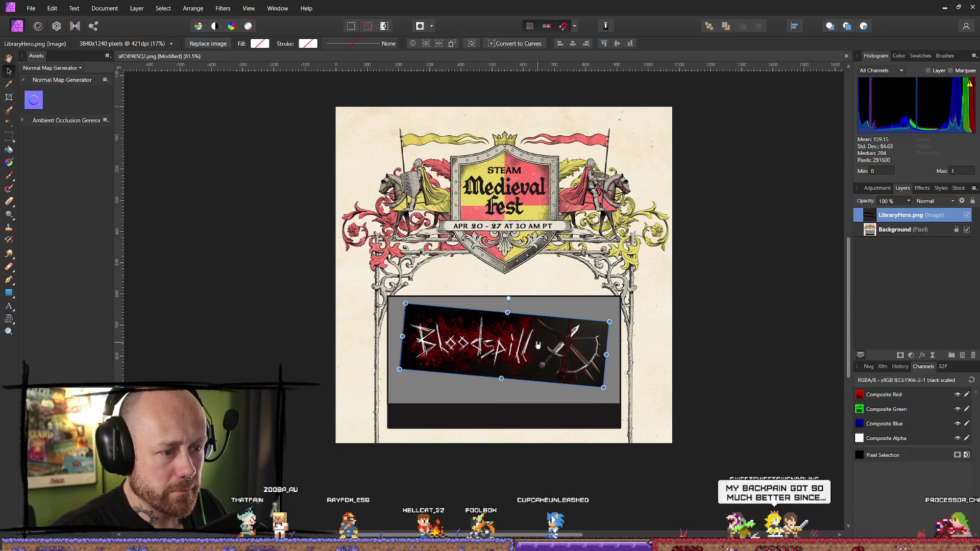
pyautogui.moveTo(527, 346)
pyautogui.mouseDown()
pyautogui.moveTo(525, 360)
pyautogui.moveTo(528, 352)
pyautogui.mouseUp()
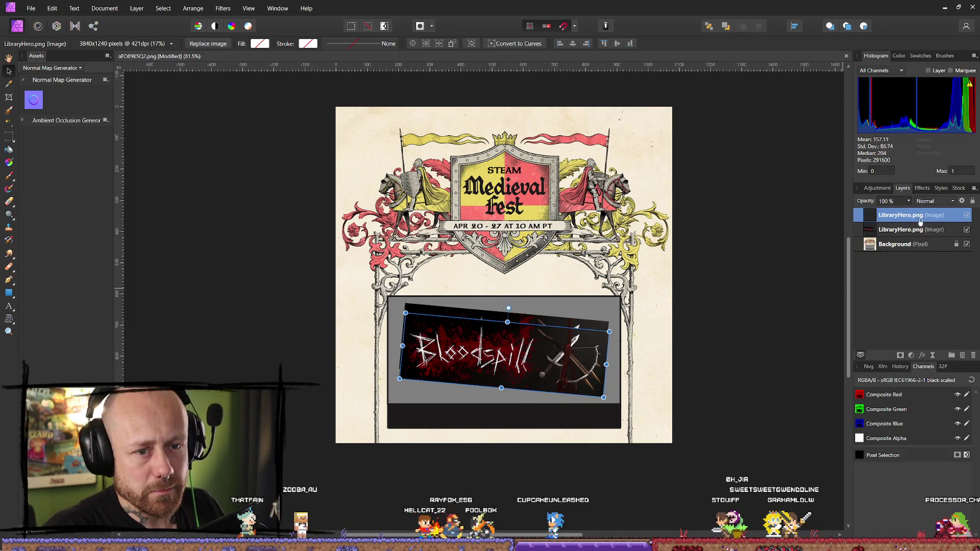
# - Delete the duplicate Bloodspill layer and enlarge the tilted banner to fill the frame
pyautogui.click(916, 230)
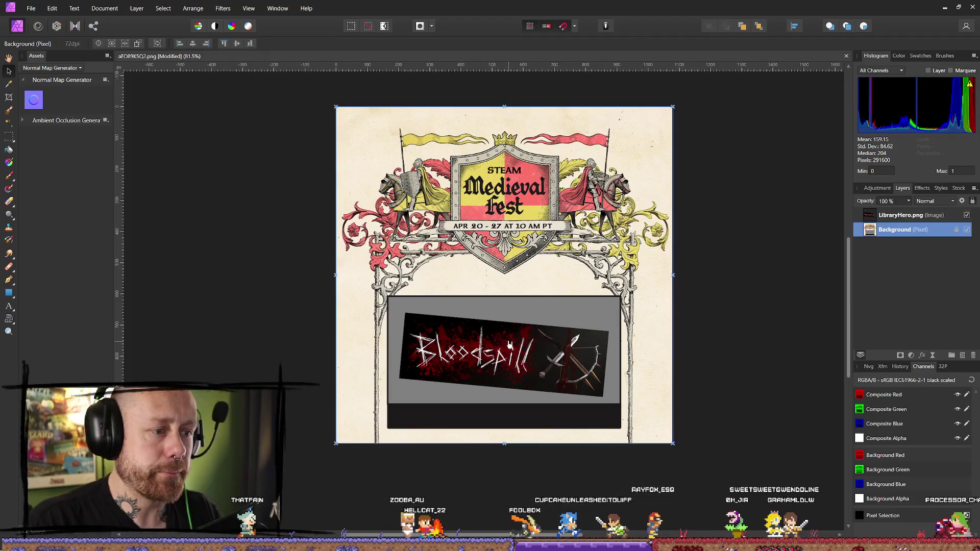
pyautogui.press('Delete')
pyautogui.moveTo(512, 354); pyautogui.dragTo(512, 359)
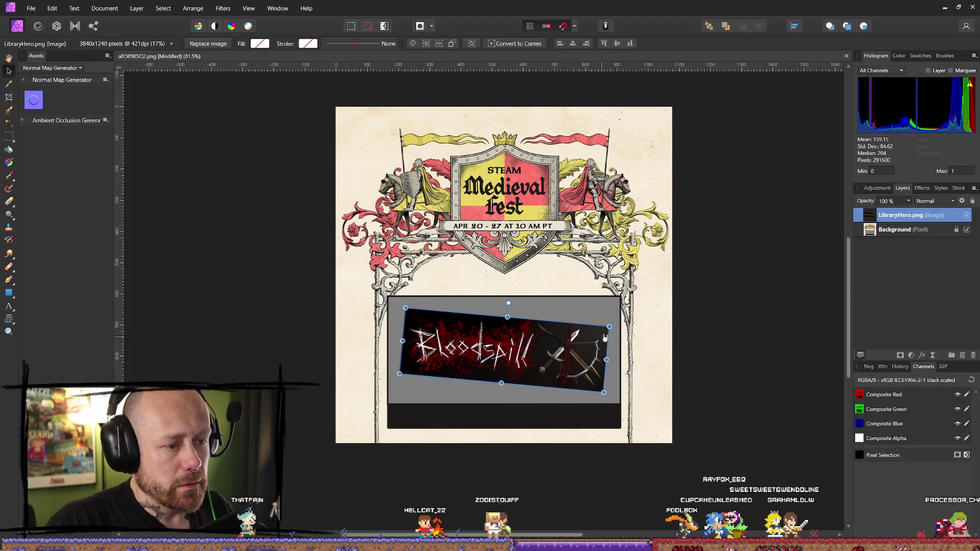
pyautogui.moveTo(608, 328); pyautogui.dragTo(616, 325)
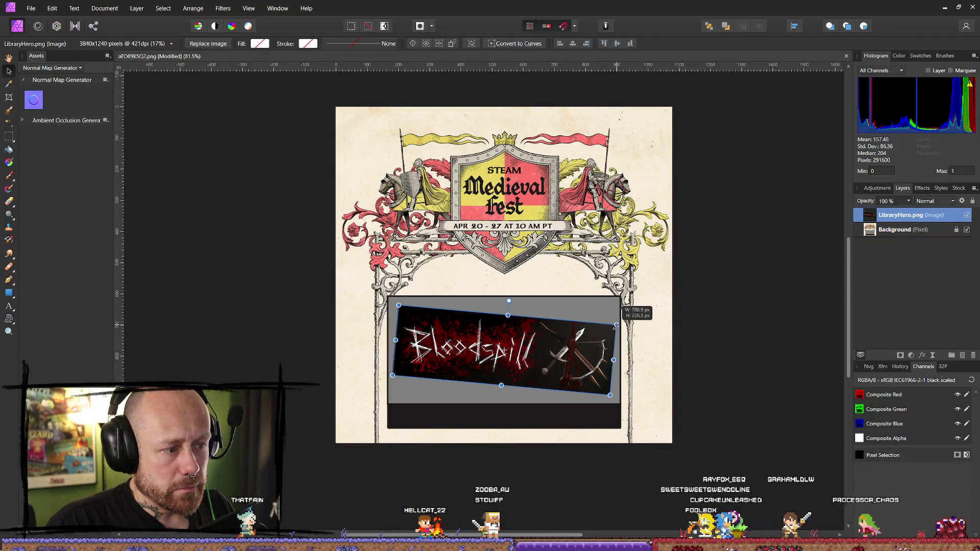
pyautogui.click(716, 331)
# - Zoom and pan around the canvas to review the framed banner, then open the File menu
pyautogui.scroll(-2, 712, 329)
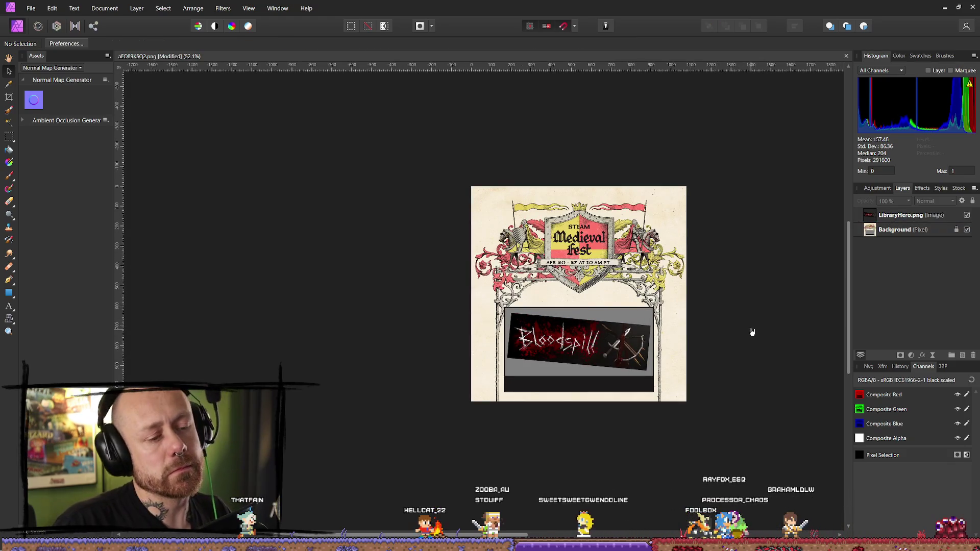
pyautogui.moveTo(752, 332); pyautogui.dragTo(690, 292)
pyautogui.scroll(4, 619, 282)
pyautogui.scroll(-2, 688, 303)
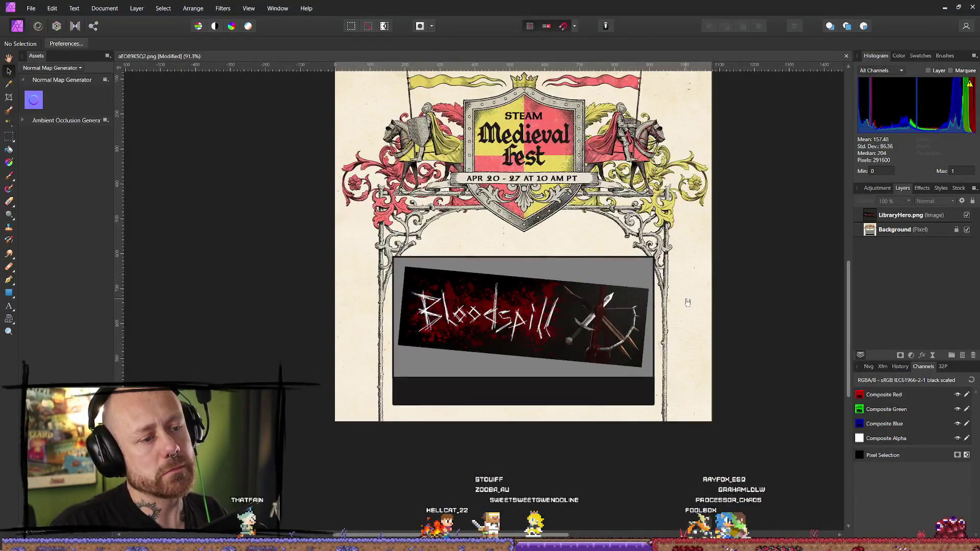
pyautogui.scroll(-2, 762, 215)
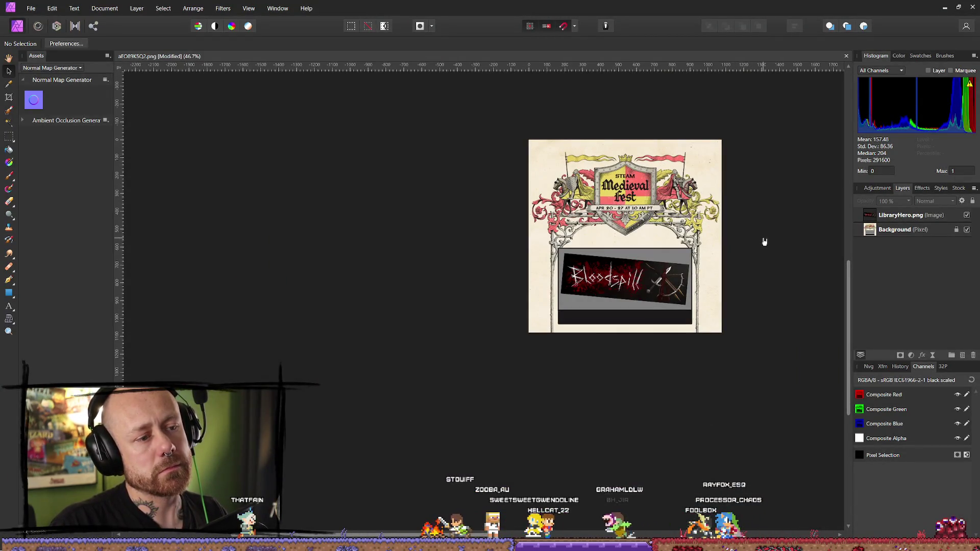
pyautogui.moveTo(764, 241); pyautogui.dragTo(721, 243)
pyautogui.scroll(1, 713, 243)
pyautogui.scroll(1, 579, 240)
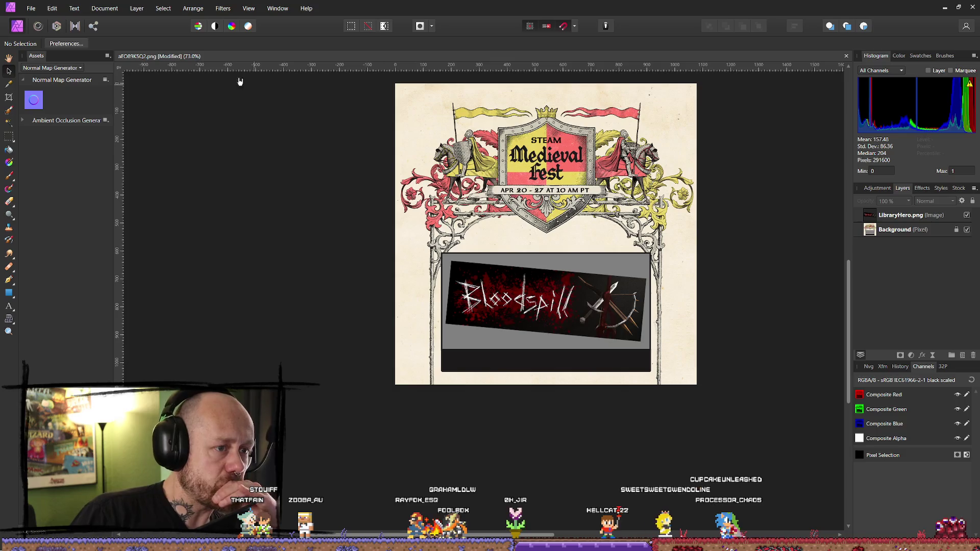
pyautogui.click(31, 8)
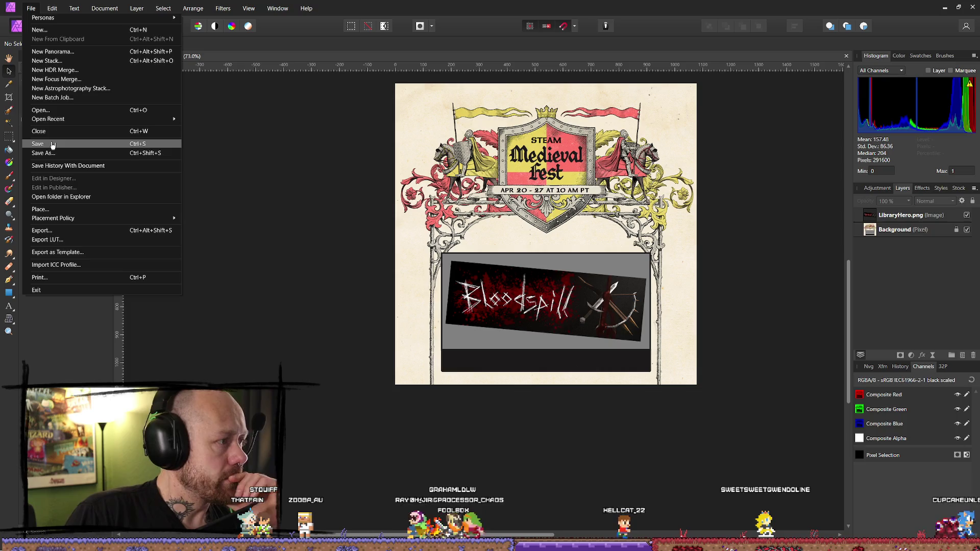
# - Export the artwork as a 1080 px PNG into SteamAnnoucement, then right-click Unreal's ivy tower mesh
pyautogui.click(51, 230)
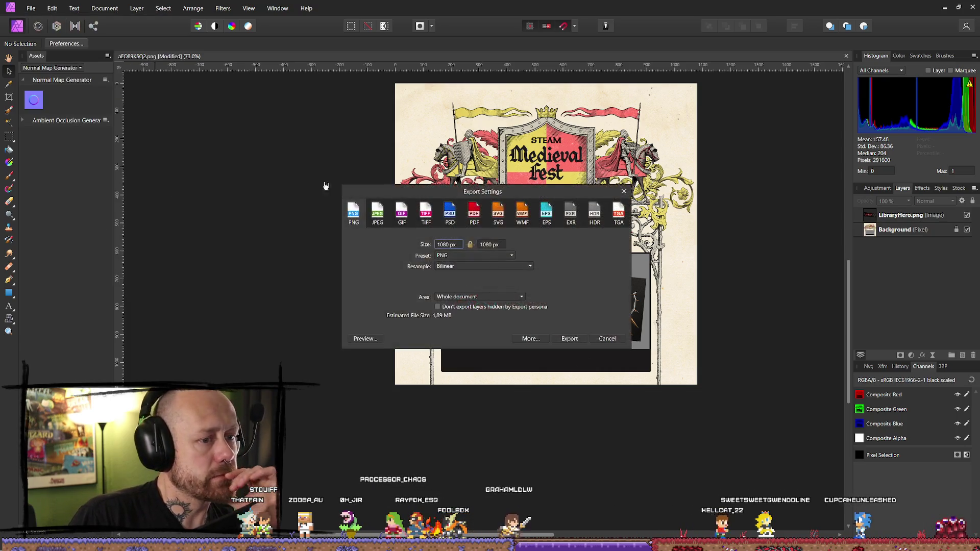
pyautogui.click(570, 339)
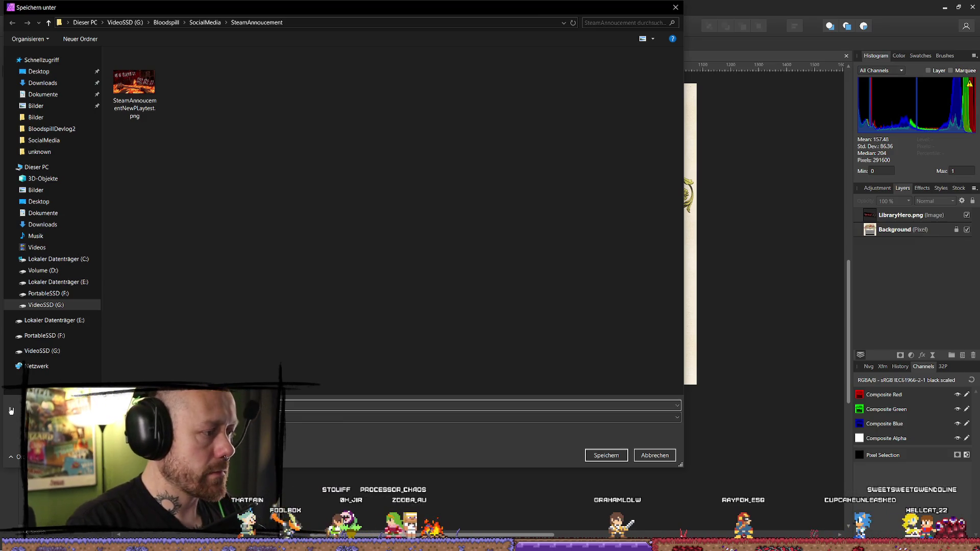
pyautogui.press('Return')
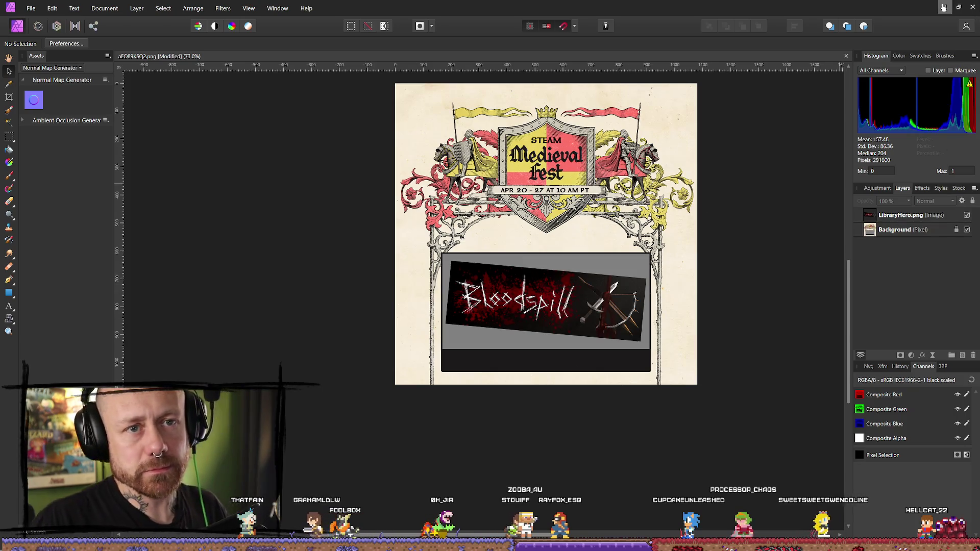
pyautogui.hotkey('alt', 'Tab')
pyautogui.rightClick(470, 171)
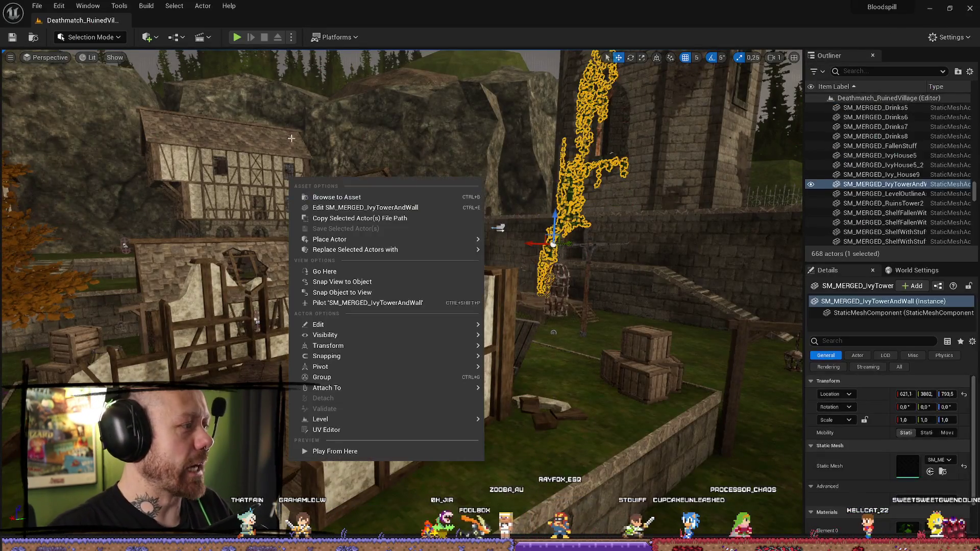
# - Dismiss the ivy mesh's context menu and bring up Bloodspill's Steam News Hub
pyautogui.press('Escape')
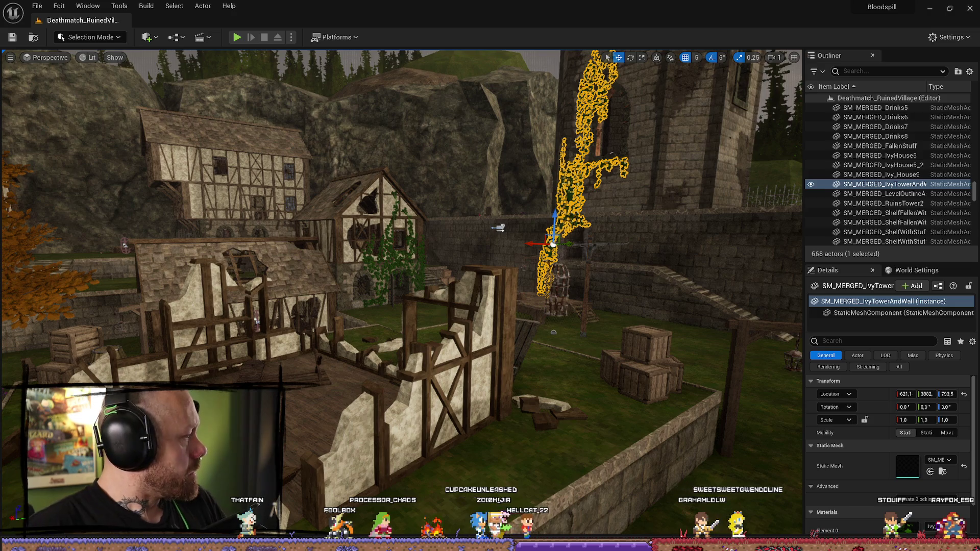
pyautogui.hotkey('alt', 'Tab')
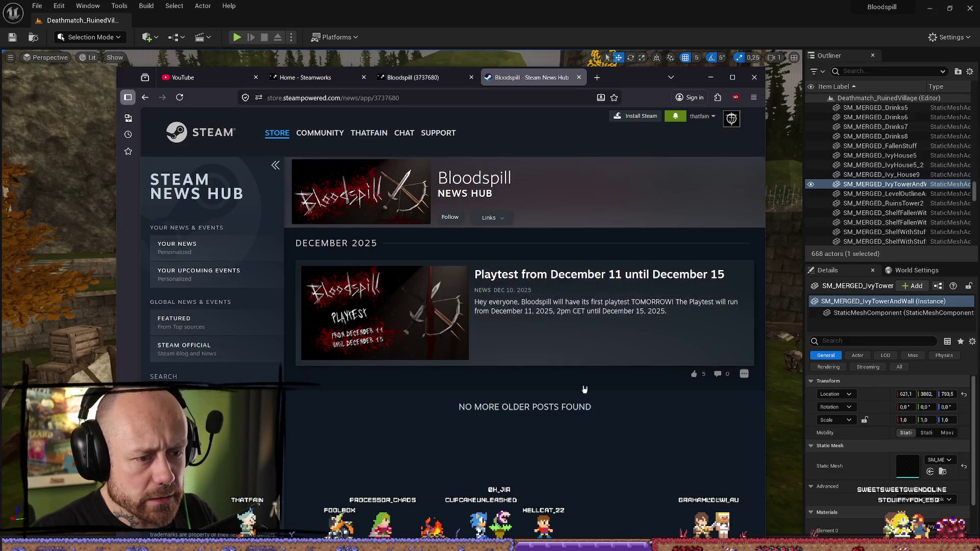
# - Open the Steam Community page, then return to the Unreal editor
pyautogui.click(320, 132)
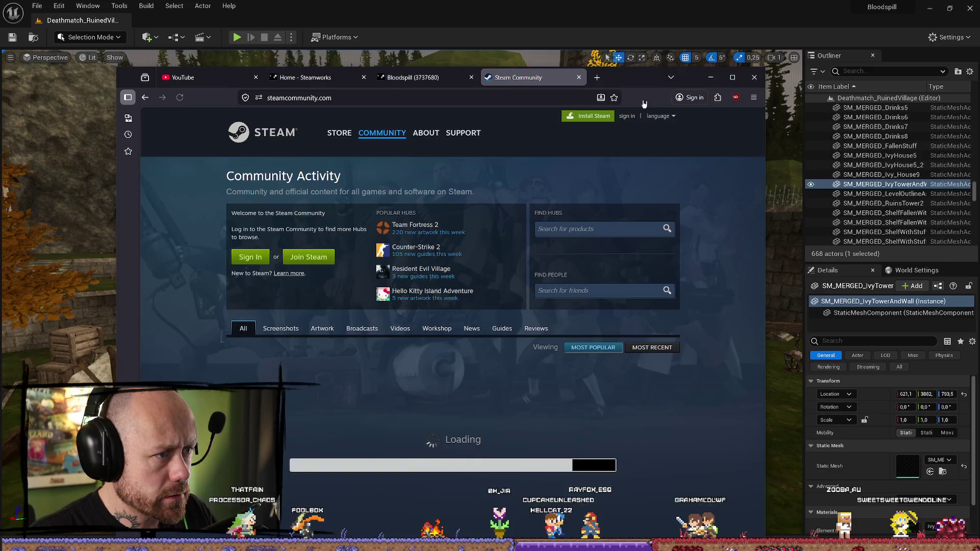
pyautogui.hotkey('alt', 'Tab')
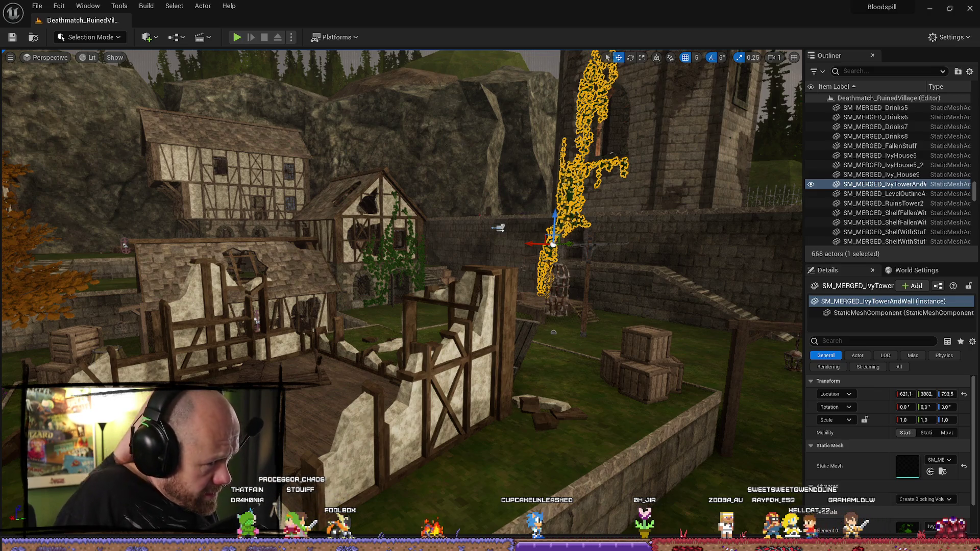
# - Orbit the camera over the ruined village and select the Cliff11 cliff mesh
pyautogui.moveTo(540, 276); pyautogui.dragTo(524, 196)
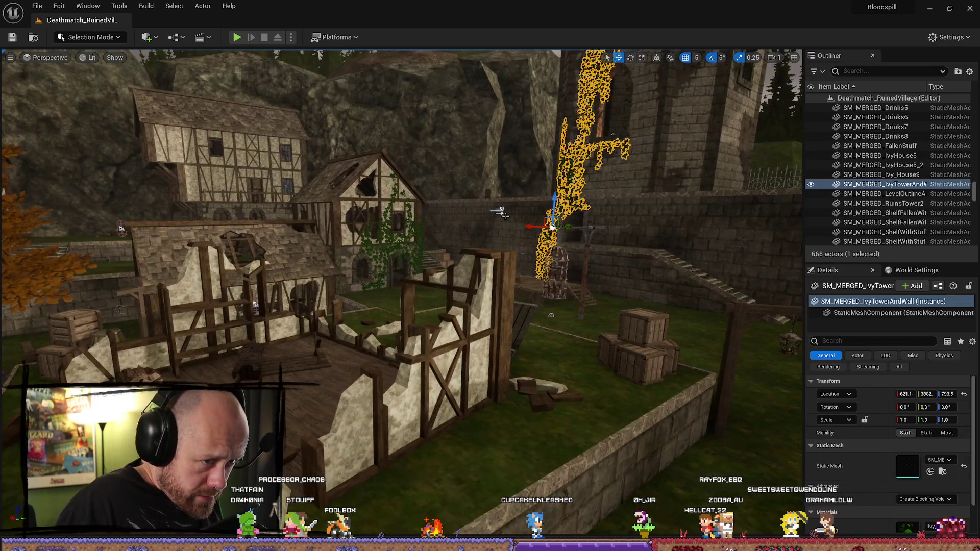
pyautogui.click(524, 196)
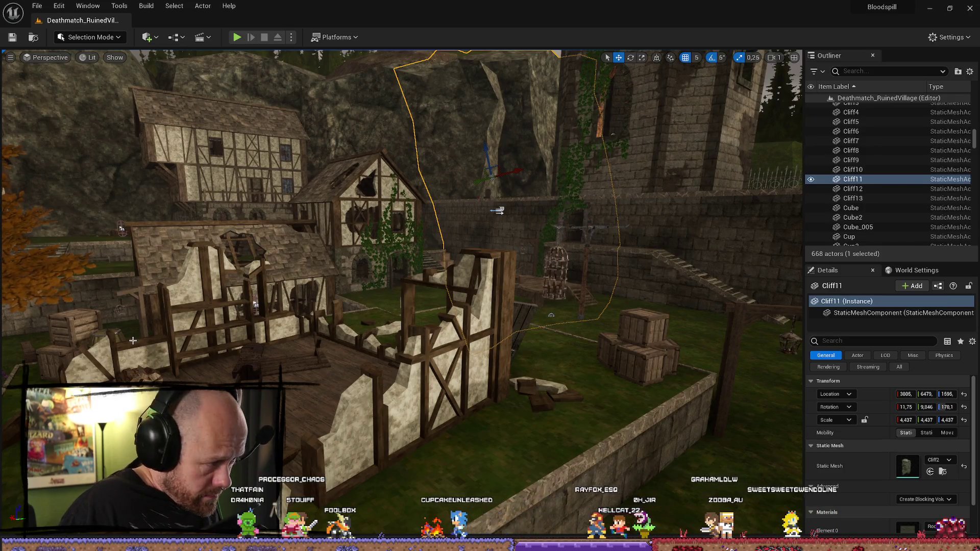